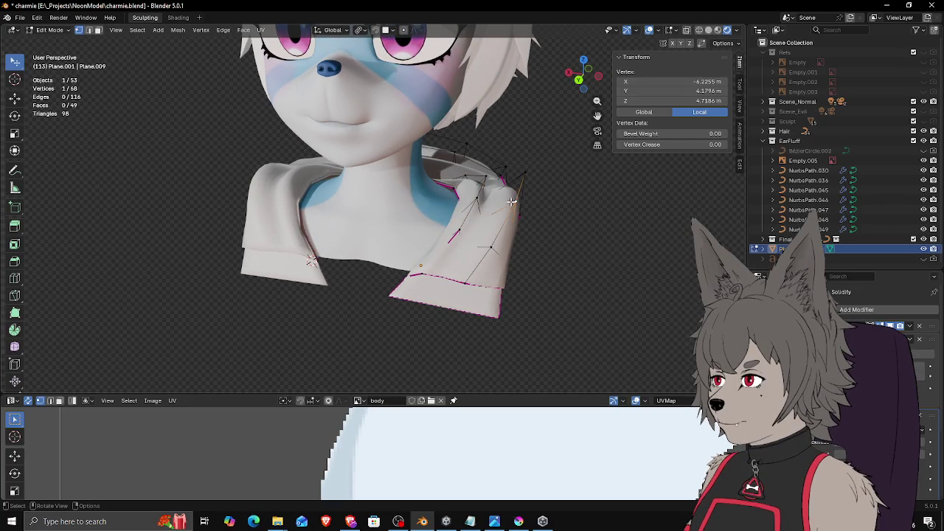
Step: Move the collar's right lapel vertices so its edge folds differently against the chest
mouse_move(496, 204)
middle_mouse_down()
mouse_move(518, 234)
mouse_move(565, 206)
middle_mouse_up()
key("g")
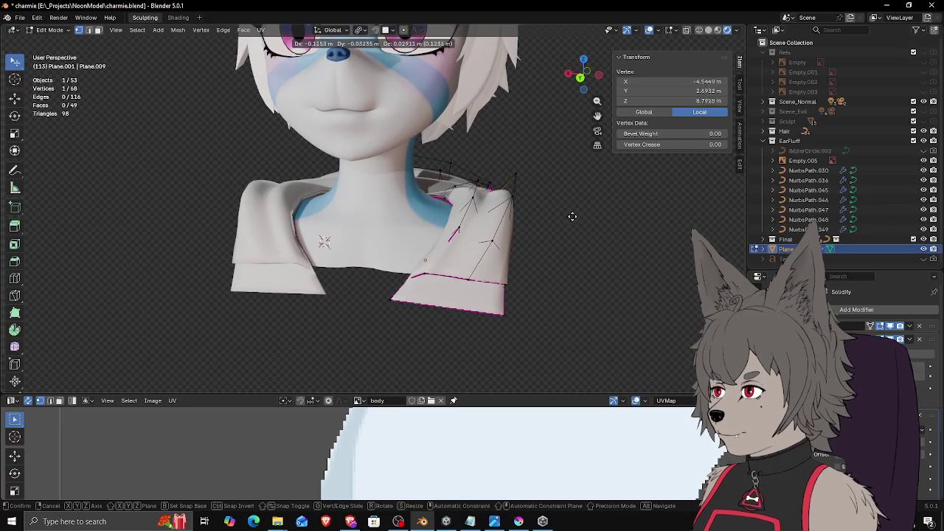
left_click(574, 215)
middle_click_drag(578, 212, 561, 225)
key("Tab")
mouse_move(540, 265)
middle_mouse_down()
mouse_move(453, 290)
mouse_move(526, 266)
mouse_move(572, 268)
mouse_move(552, 282)
mouse_move(483, 263)
mouse_move(496, 271)
middle_mouse_up()
scroll(489, 273, "up", 4)
scroll(473, 258, "up", 2)
Step: Add a Bézier circle at the lower right of the bust, scaled to 0.188
key("shift+a")
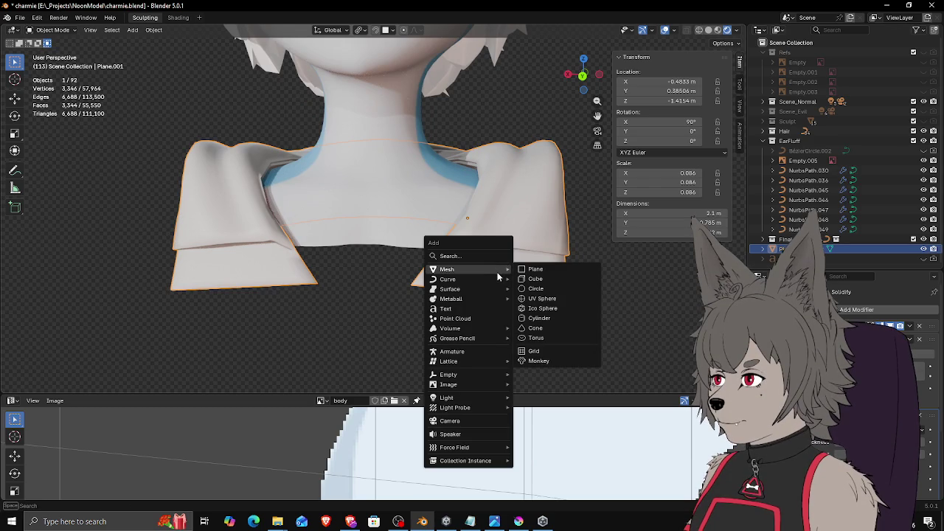
key("Escape")
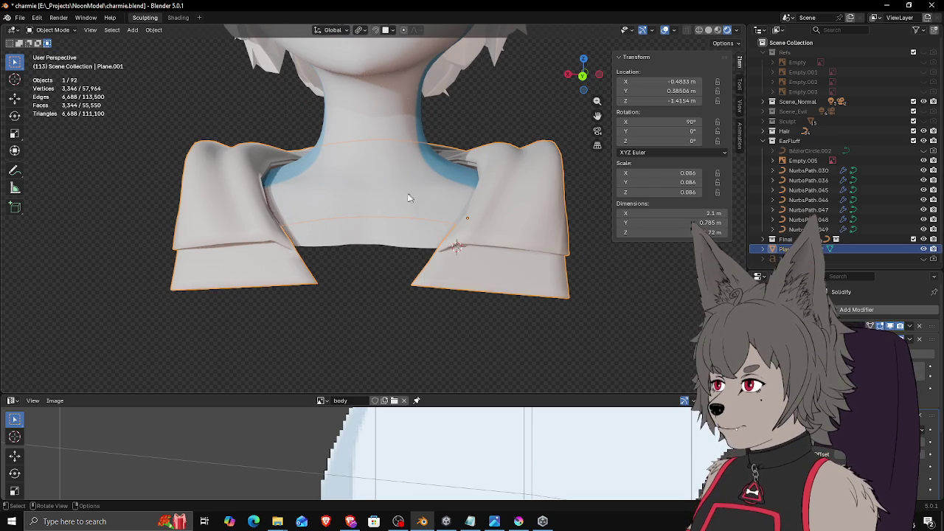
scroll(423, 238, "down", 6)
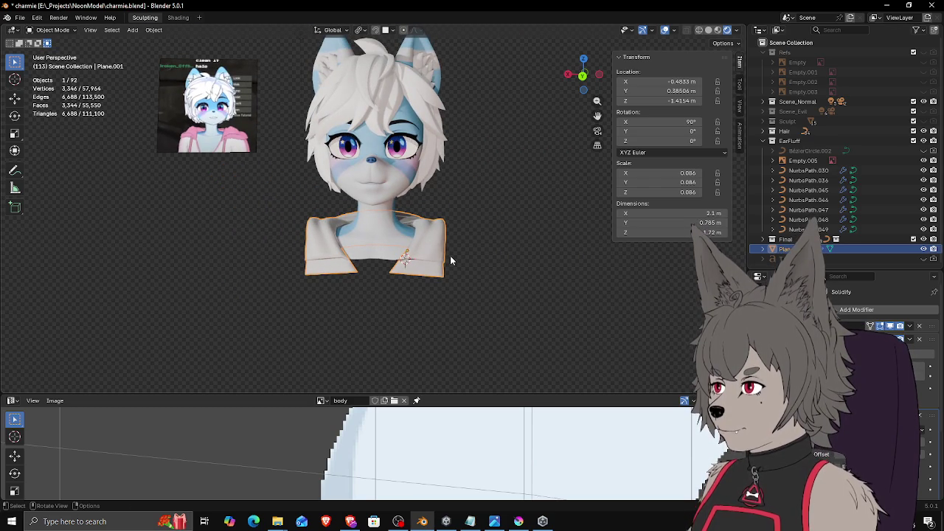
middle_click_drag(453, 259, 436, 236)
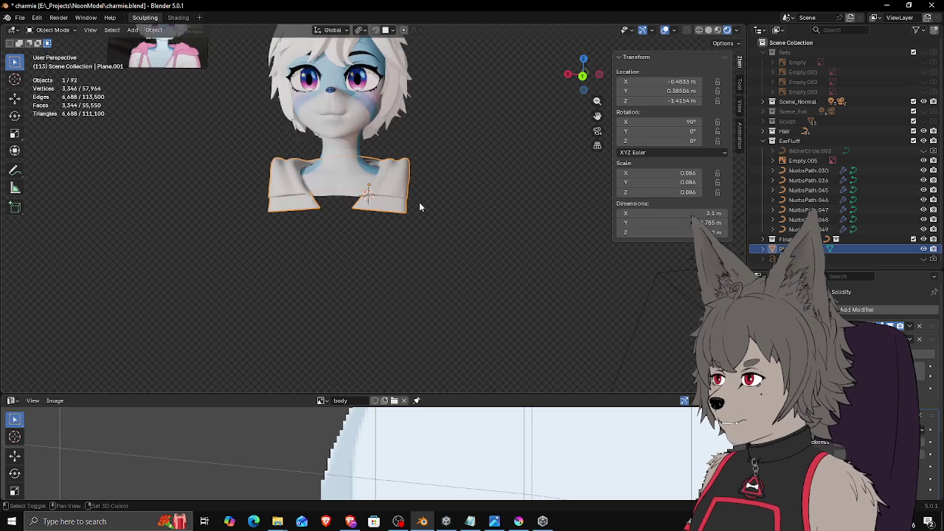
right_click(628, 295, "shift")
key("shift+a")
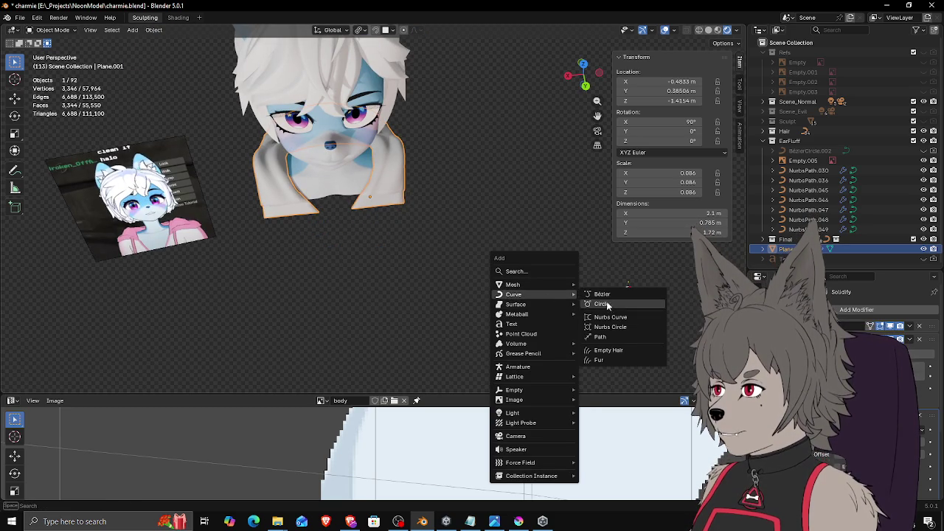
mouse_move(514, 295)
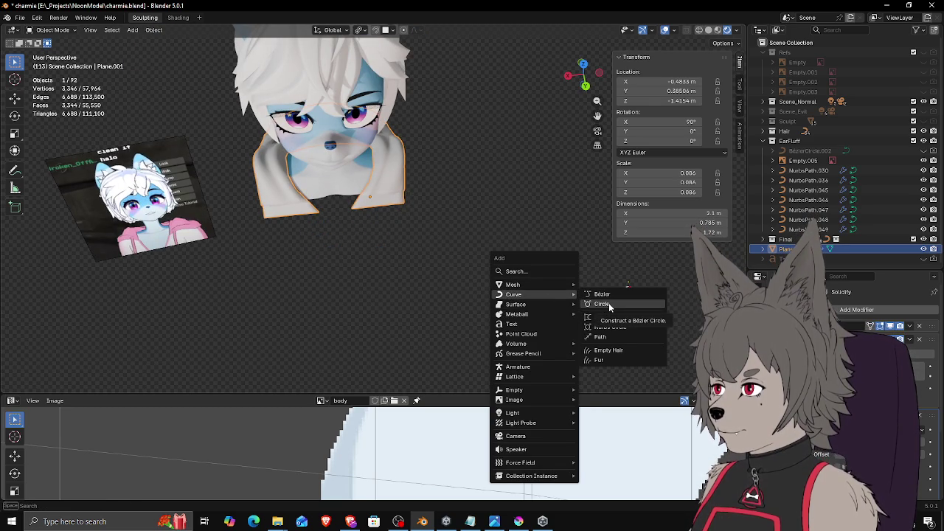
left_click(609, 304)
key("s")
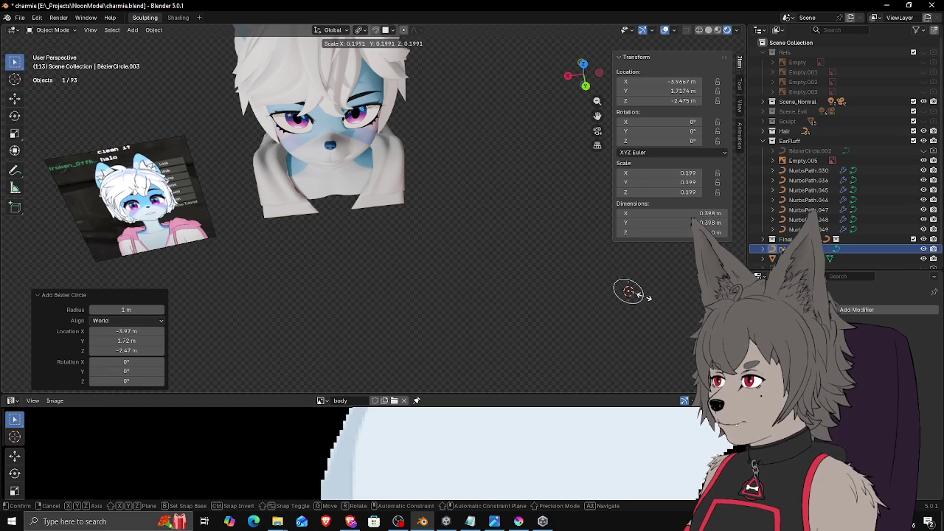
left_click(643, 300)
left_click(401, 231)
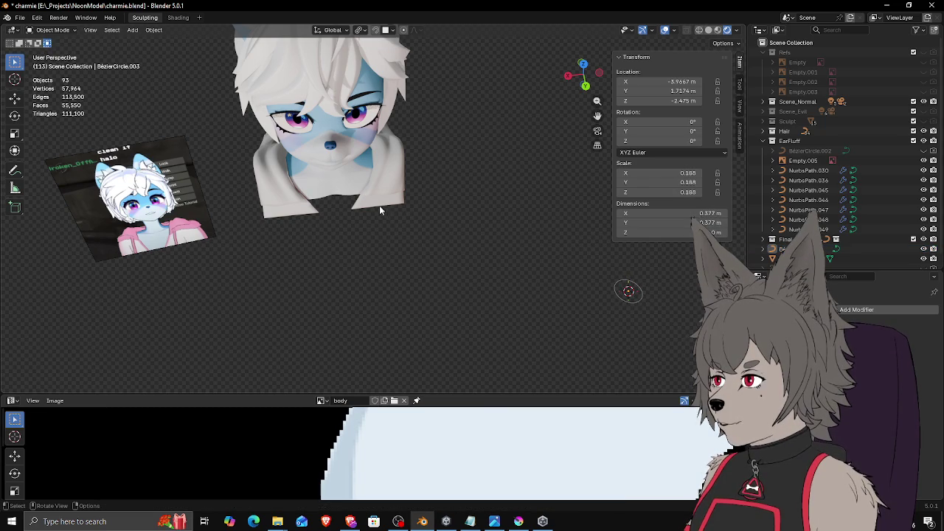
key("shift+a")
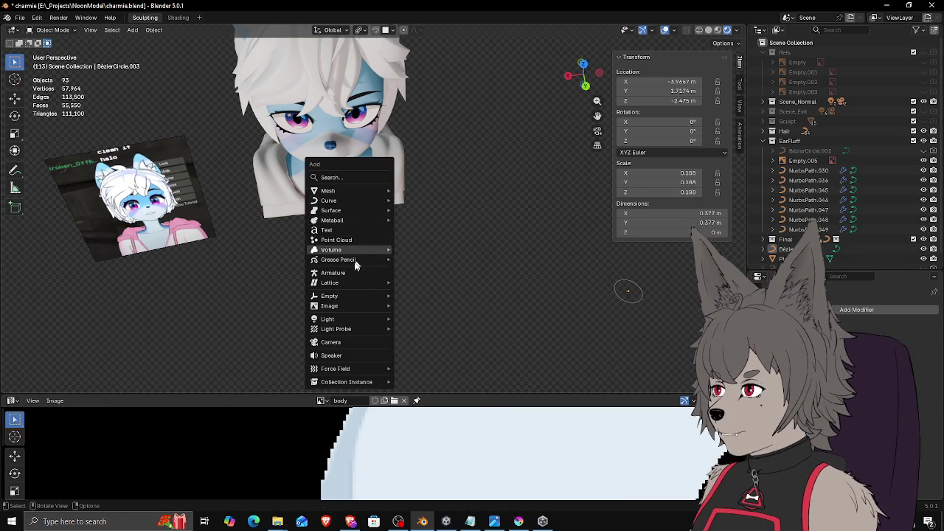
mouse_move(329, 201)
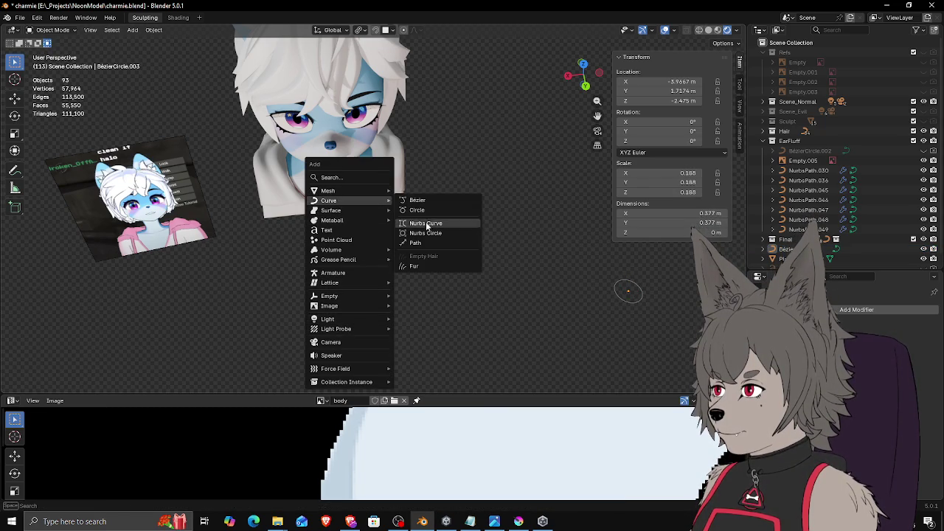
Step: Add a path curve and shift it toward the bust
left_click(417, 243)
middle_click_drag(390, 205, 400, 185)
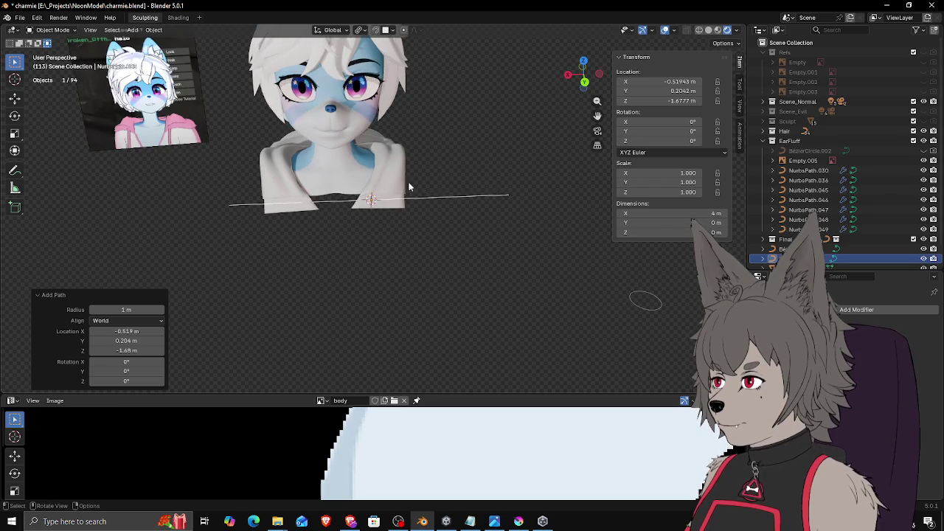
key("Tab")
key("g")
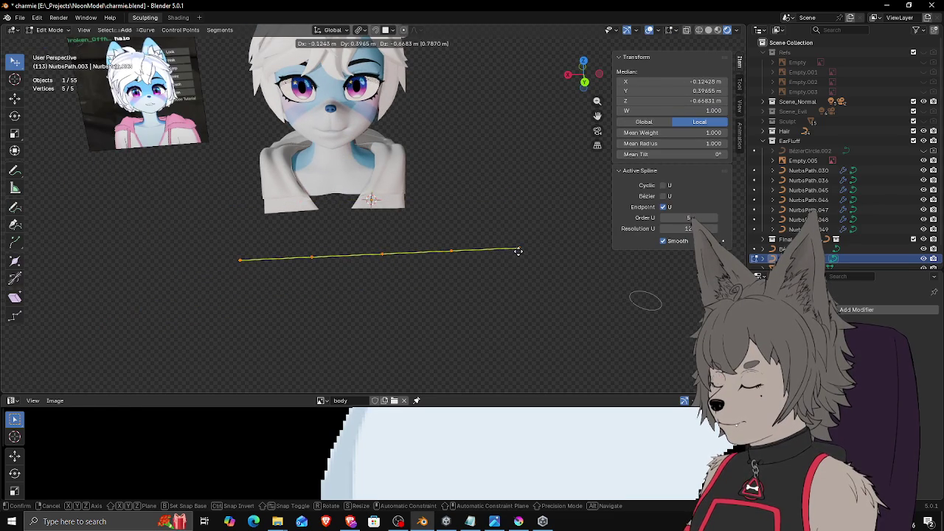
left_click(518, 251)
key("r")
key("Escape")
key("Tab")
Step: Rotate and move the path object toward the collar
key("r")
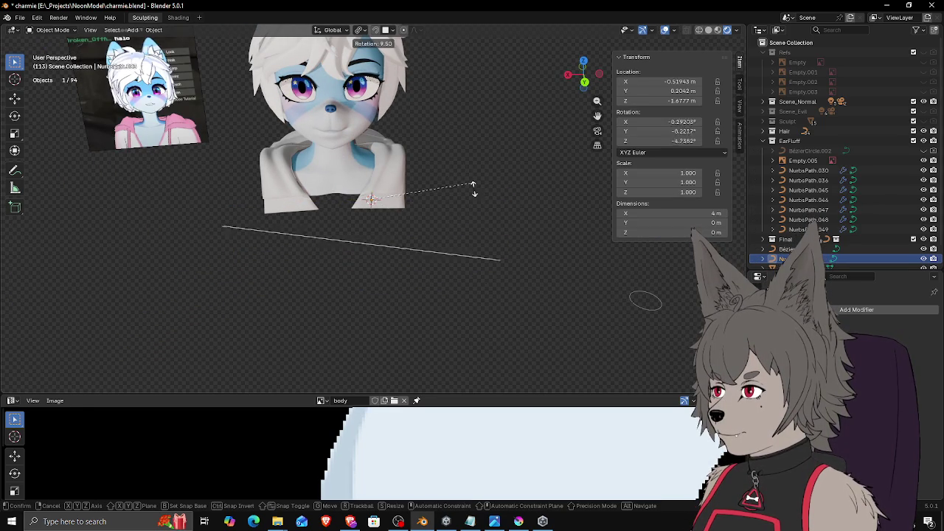
left_click(413, 302)
key("g")
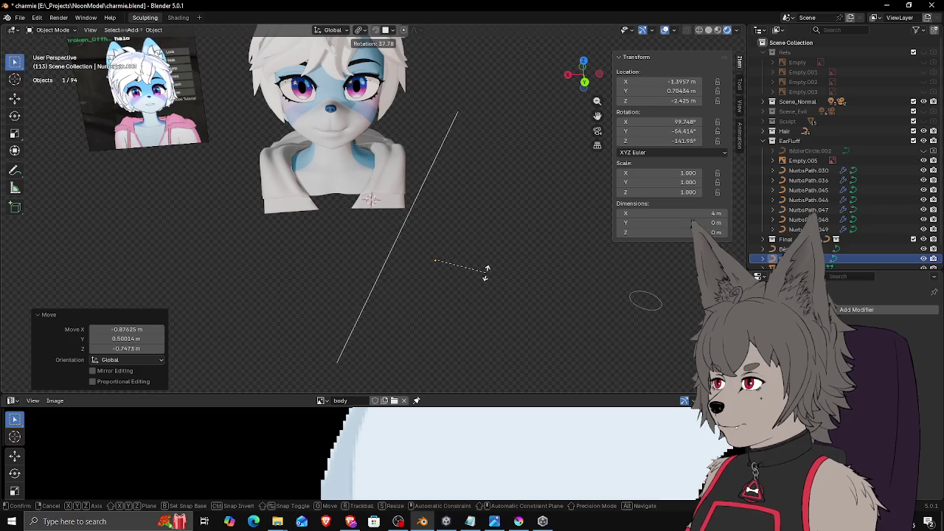
left_click(472, 327)
middle_click_drag(472, 327, 554, 268)
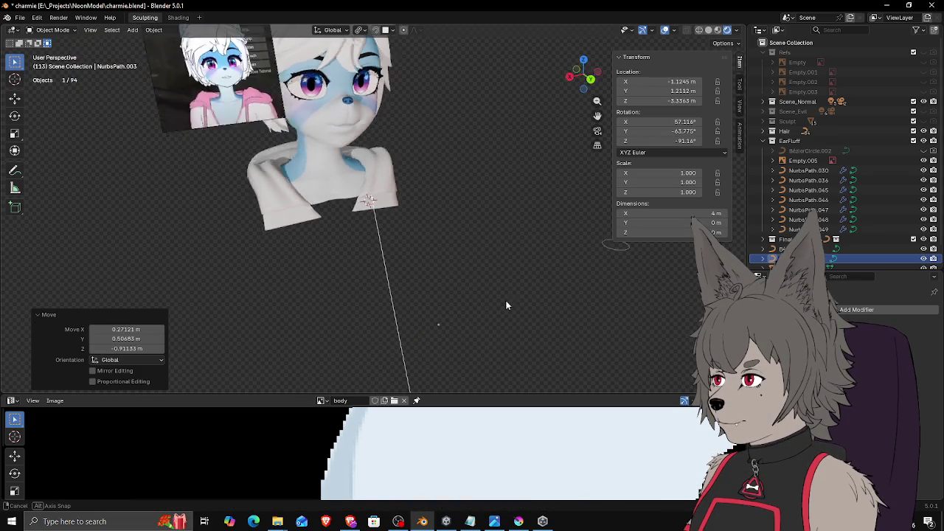
key("Tab")
key("Tab")
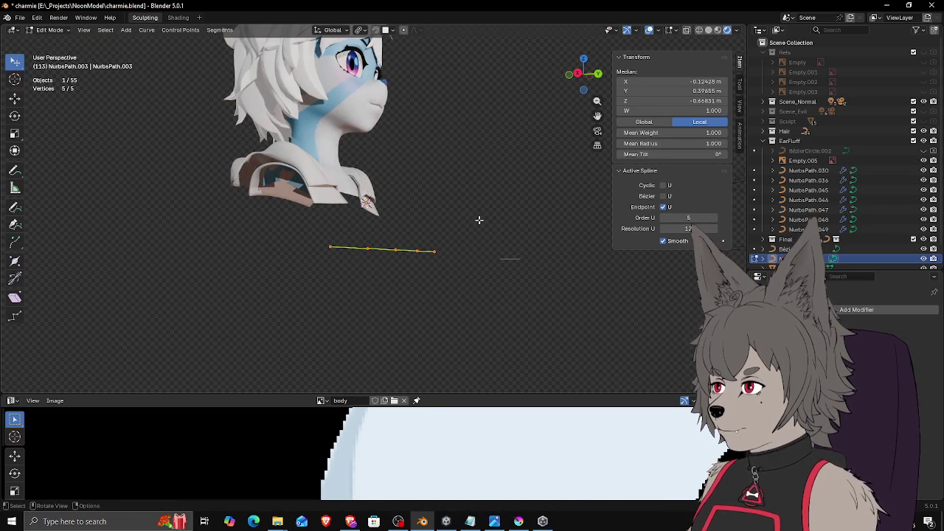
middle_click_drag(480, 216, 434, 261)
Step: Rotate the path to hang vertically and place it in front of the collar
key("r")
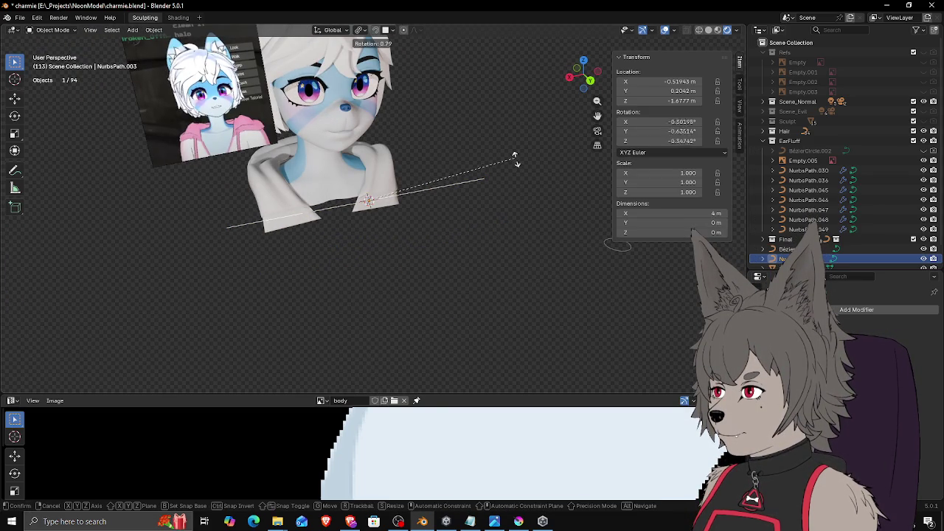
left_click(375, 280)
key("g")
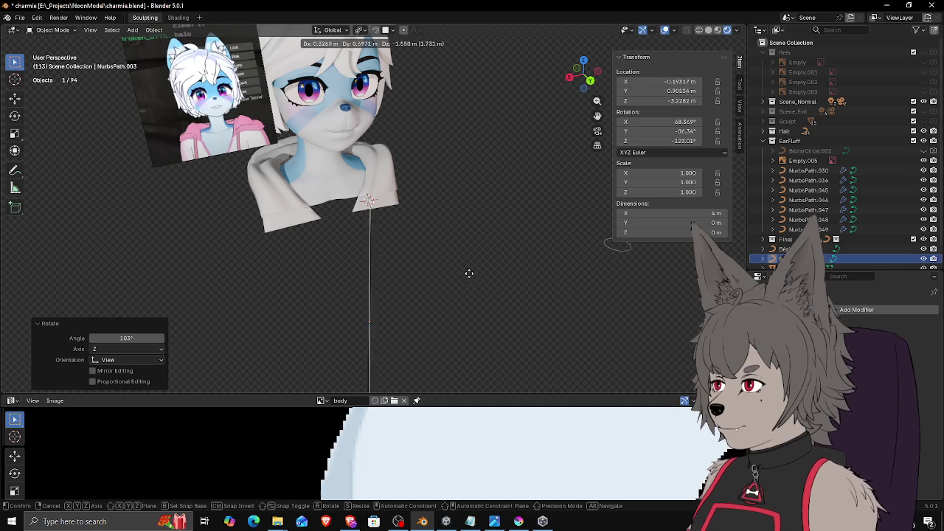
left_click(469, 273)
scroll(400, 218, "up", 3)
scroll(398, 227, "up", 2)
mouse_move(399, 227)
middle_mouse_down()
mouse_move(467, 218)
mouse_move(546, 246)
middle_mouse_up()
Step: Tilt the path diagonally and slide it to the collar's right lapel
key("r")
left_click(479, 236)
key("g")
middle_click_drag(481, 239, 411, 236)
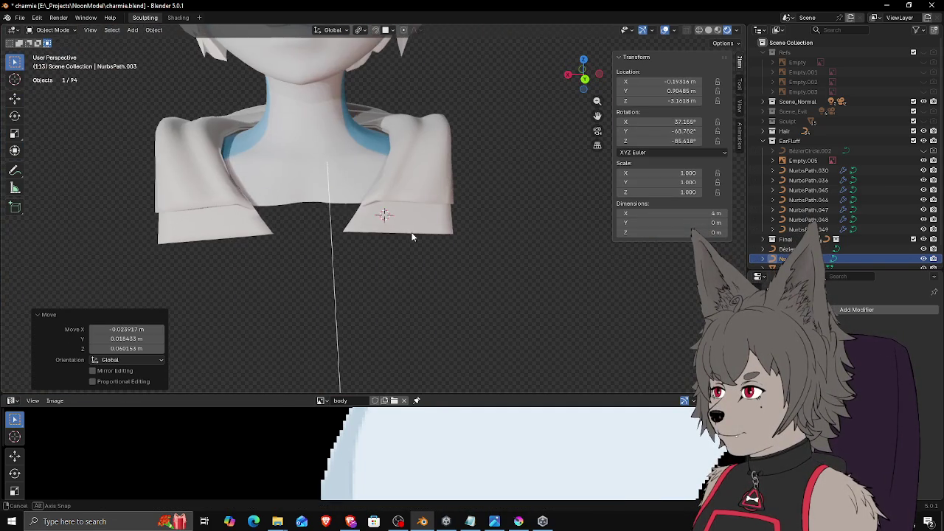
left_click(483, 285)
mouse_move(484, 285)
middle_mouse_down()
mouse_move(432, 259)
mouse_move(474, 248)
mouse_move(486, 268)
mouse_move(539, 257)
mouse_move(565, 282)
middle_mouse_up()
key("r")
left_click(479, 273)
key("g")
left_click(467, 274)
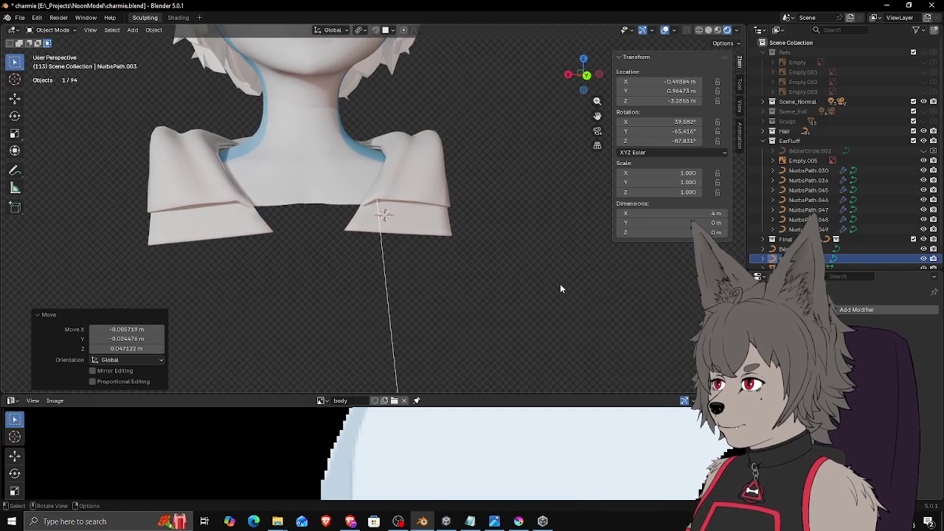
Step: Refine the path's angle and position with several small rotations and moves
key("r")
left_click(619, 311)
key("g")
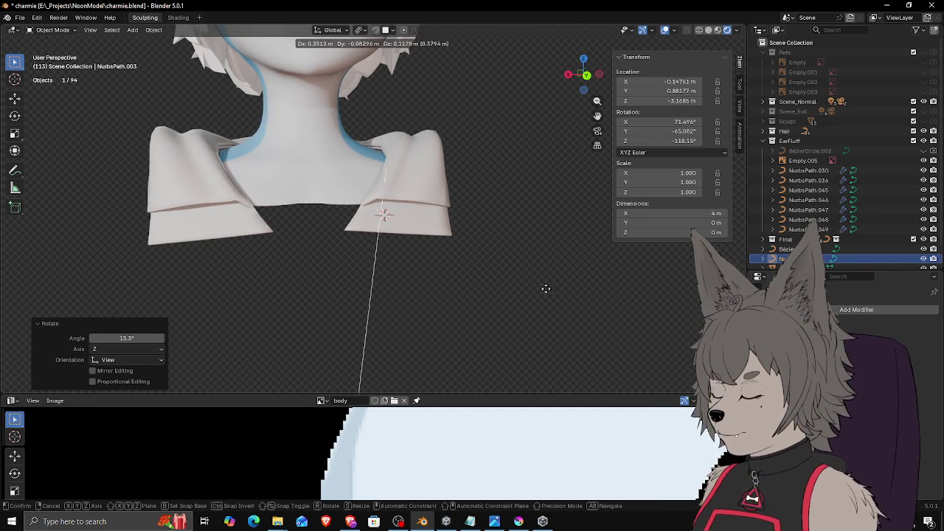
left_click(542, 287)
key("r")
left_click(571, 312)
key("g")
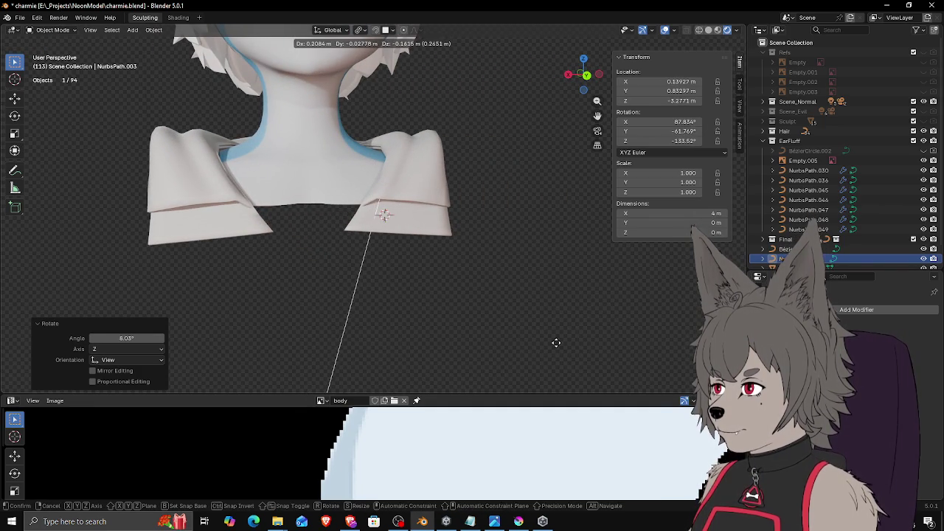
left_click(581, 348)
key("r")
left_click(560, 369)
key("g")
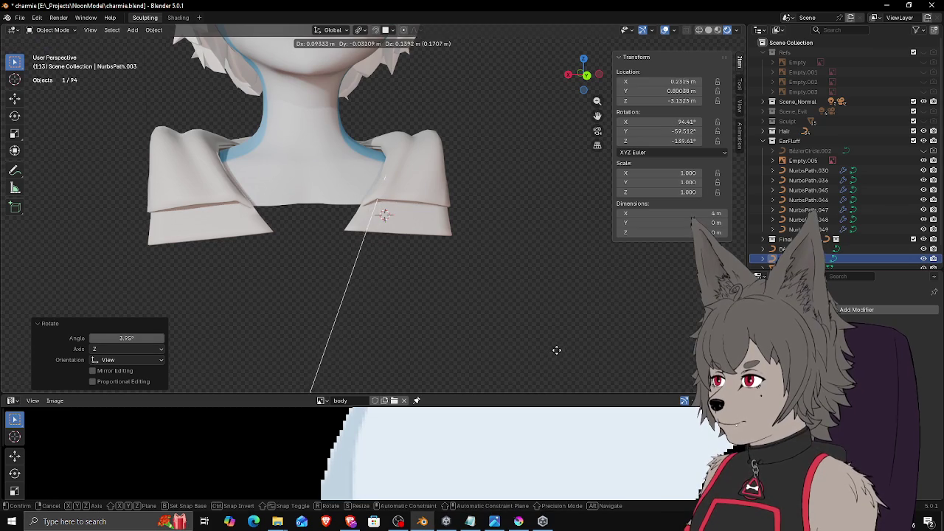
left_click(565, 329)
Step: Settle the path in its final spot hanging diagonally from the right lapel
mouse_move(523, 352)
middle_mouse_down()
mouse_move(432, 310)
mouse_move(592, 333)
middle_mouse_up()
key("r")
key("Escape")
key("g")
left_click(485, 313)
scroll(486, 306, "down", 4)
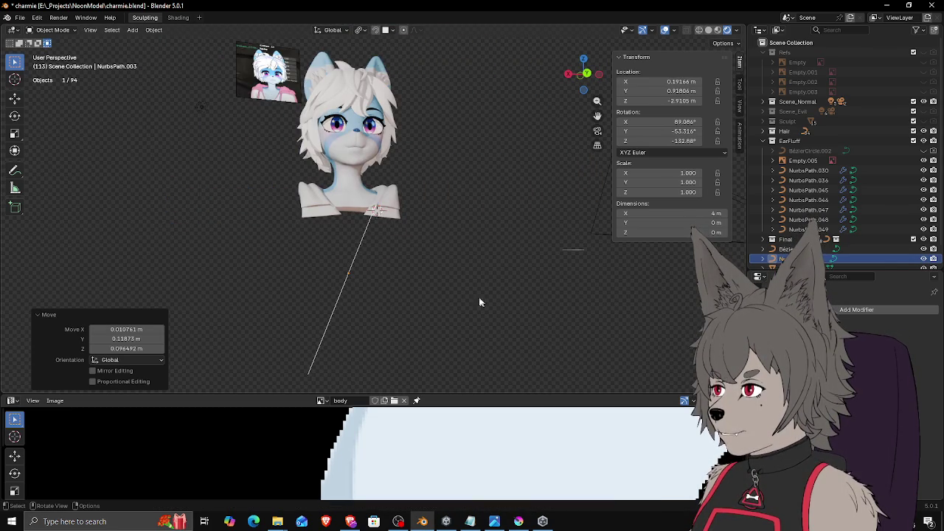
scroll(470, 294, "up", 3)
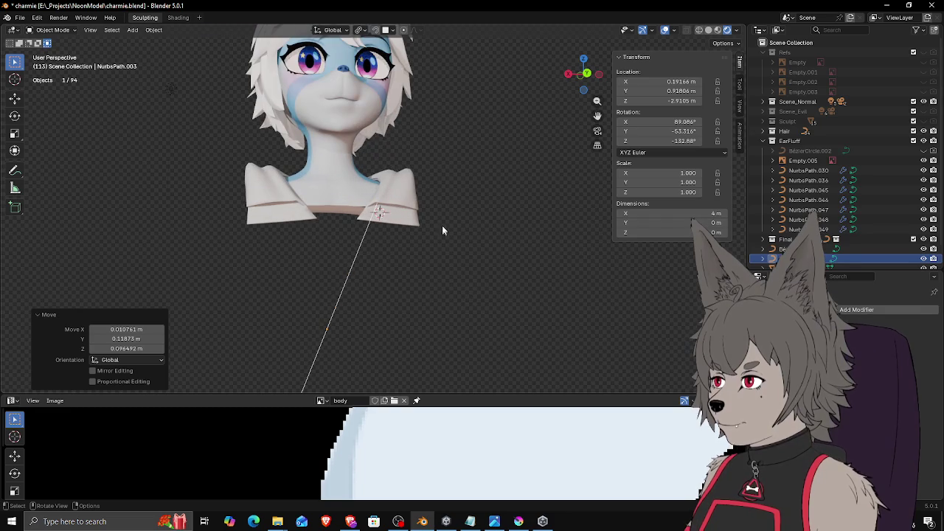
scroll(435, 240, "down", 1)
scroll(418, 251, "down", 1)
key("Tab")
Step: Delete two of the path's control points, leaving three
key("x")
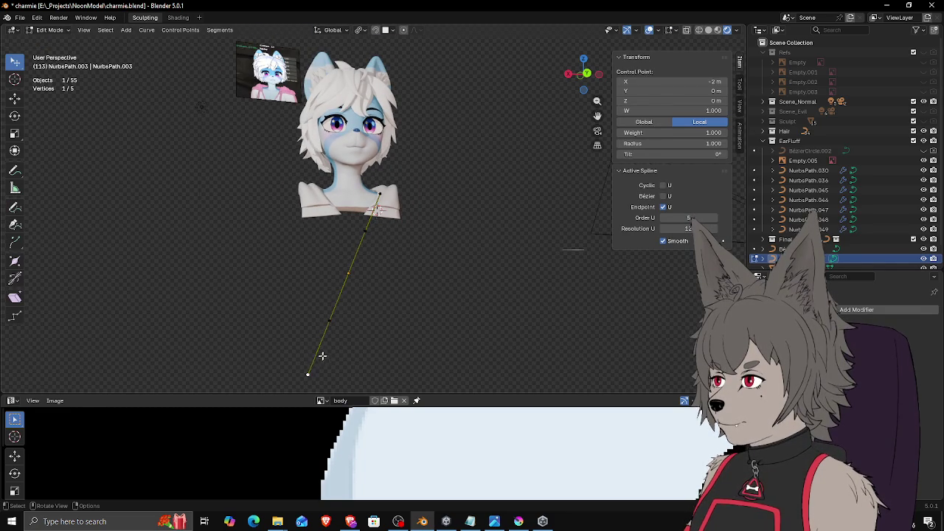
left_click(317, 352)
key("x")
left_click(343, 317)
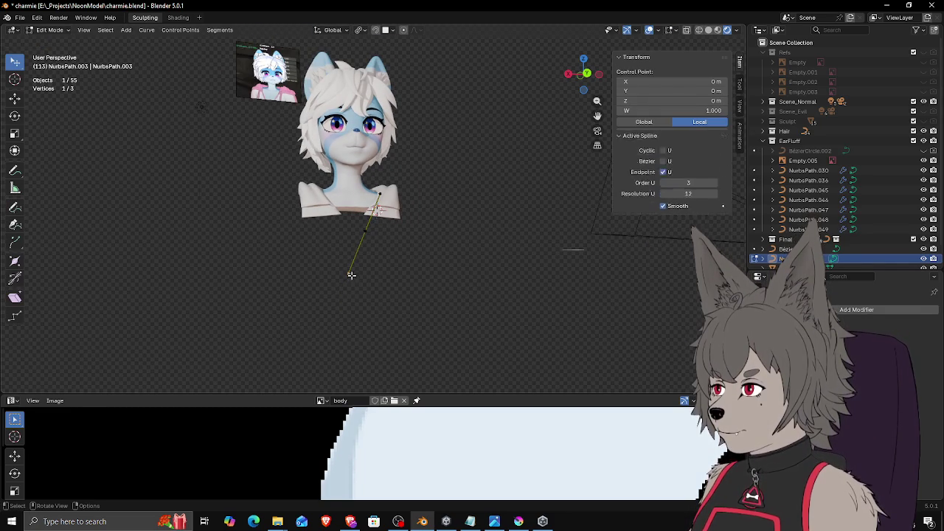
scroll(363, 256, "up", 1)
scroll(358, 255, "up", 3)
middle_click_drag(381, 234, 369, 284)
Step: Reposition the middle point and raise the bottom endpoint toward the collar
key("g")
left_click(381, 268)
left_click(304, 341)
key("g")
left_click(366, 294)
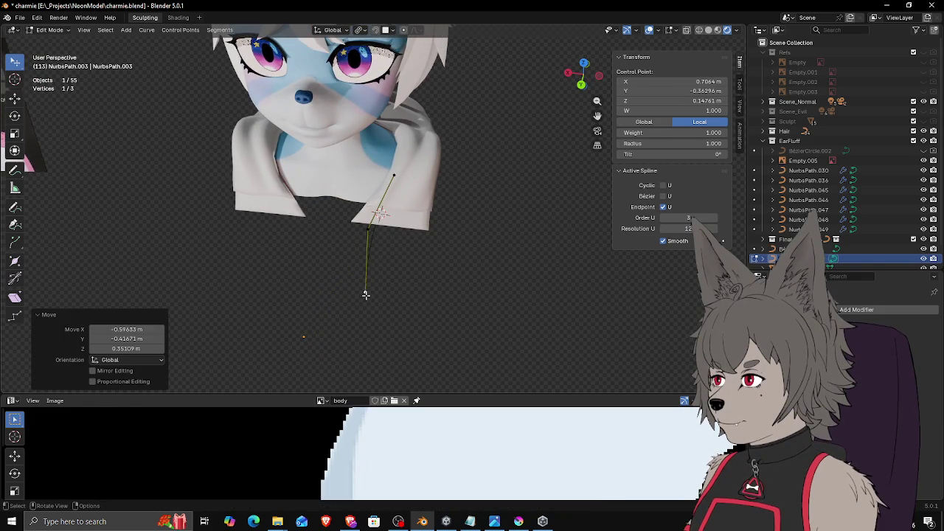
left_click(368, 230)
key("g")
left_click(358, 228)
Step: Adjust a curve point from a low angle so the path bends over the collar
mouse_move(360, 225)
middle_mouse_down()
mouse_move(364, 148)
mouse_move(370, 243)
mouse_move(358, 234)
middle_mouse_up()
left_click(366, 231)
key("g")
left_click(353, 236)
key("g")
left_click(343, 259)
mouse_move(343, 259)
middle_mouse_down()
mouse_move(387, 286)
mouse_move(394, 280)
mouse_move(375, 268)
mouse_move(386, 236)
mouse_move(420, 254)
middle_mouse_up()
key("g")
left_click(369, 270)
key("g")
left_click(377, 276)
Step: Nudge the curve point further so the path drapes over the neckline
scroll(396, 241, "up", 2)
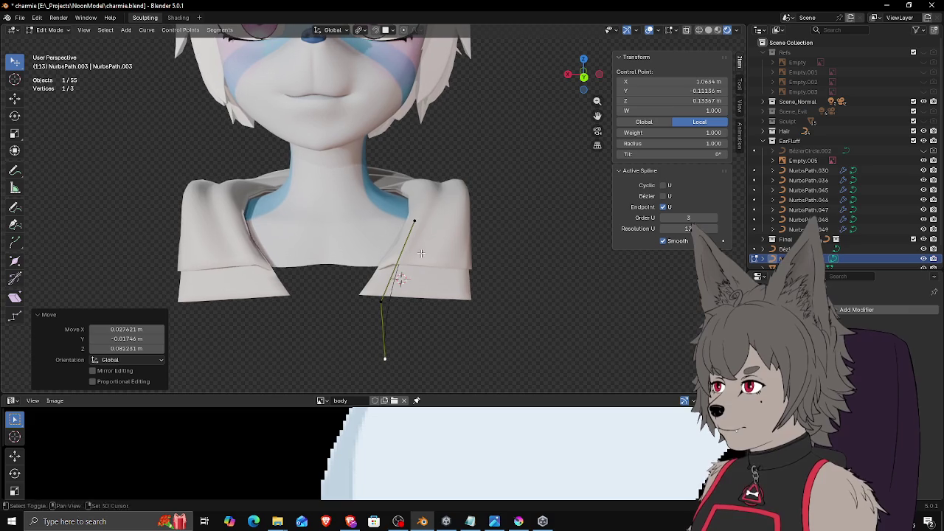
key("g")
left_click(374, 298)
key("g")
left_click(417, 219)
middle_click_drag(402, 244, 389, 227)
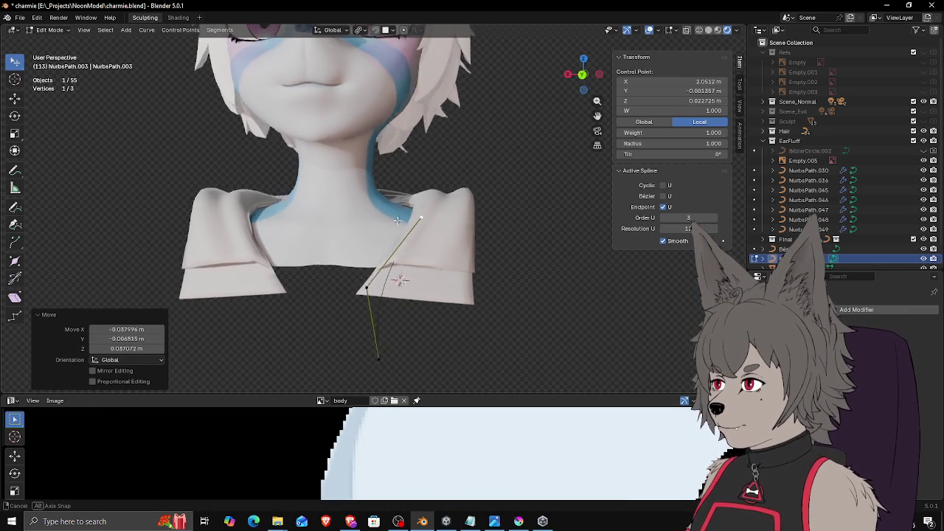
key("g")
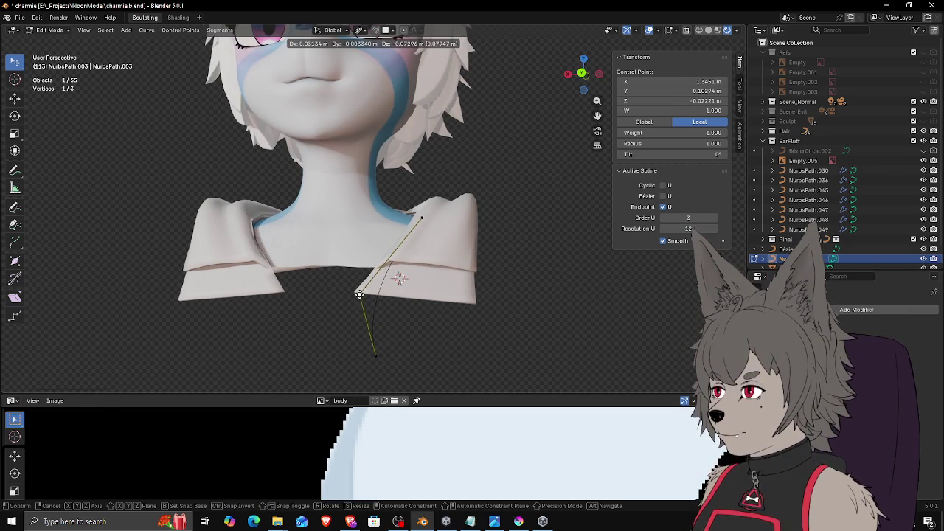
left_click(360, 295)
Step: Move the path's other endpoint so it dangles just below the lapel
middle_click_drag(359, 294, 414, 200)
left_click(414, 200)
key("g")
left_click(328, 303)
mouse_move(328, 302)
middle_mouse_down()
mouse_move(456, 306)
mouse_move(409, 313)
middle_mouse_up()
key("Tab")
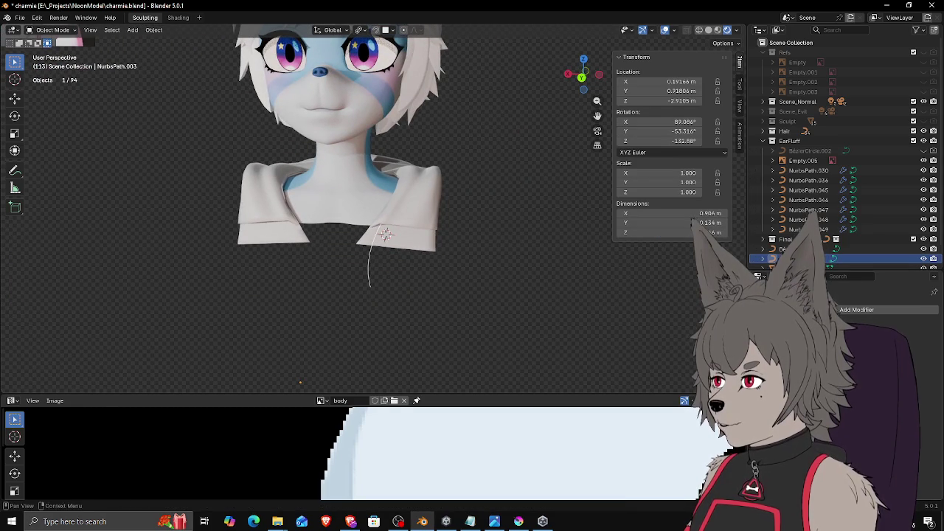
Step: Give the string a Bézier-circle bevel profile and shrink that circle to 0.025
left_click(757, 457)
scroll(877, 332, "down", 3)
scroll(878, 331, "down", 2)
scroll(878, 332, "down", 2)
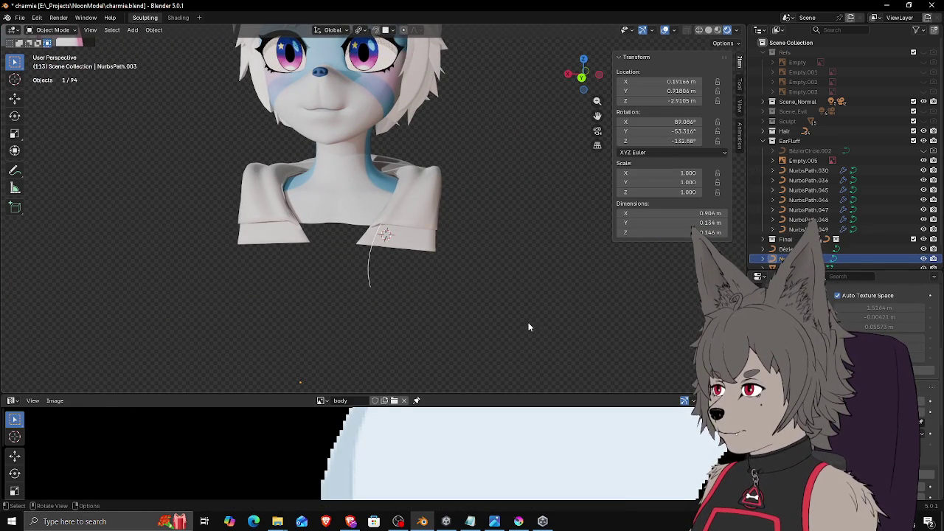
middle_click_drag(502, 327, 442, 316)
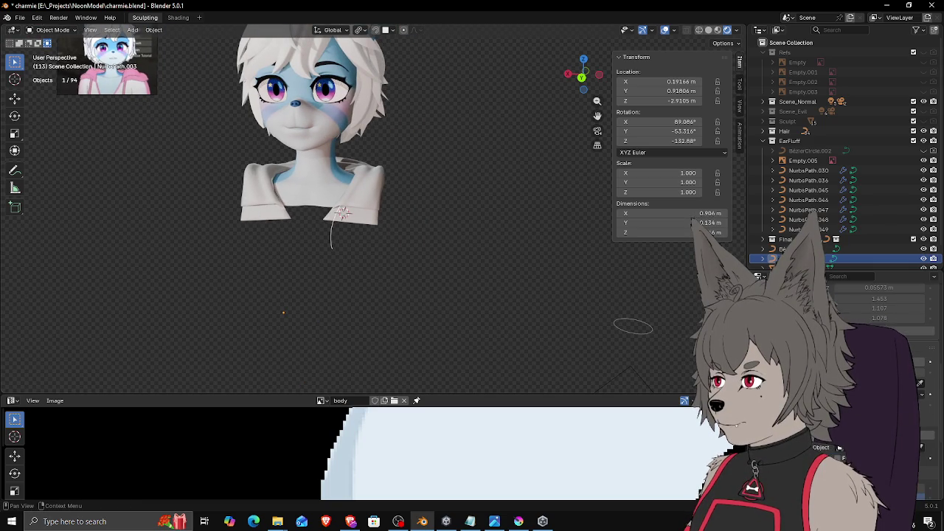
key("ctrl+v")
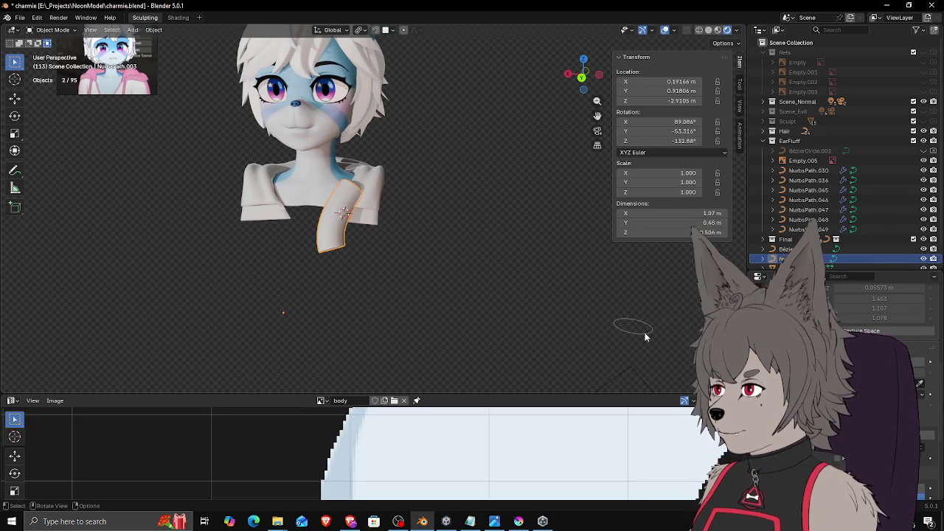
left_click(649, 333)
key("s")
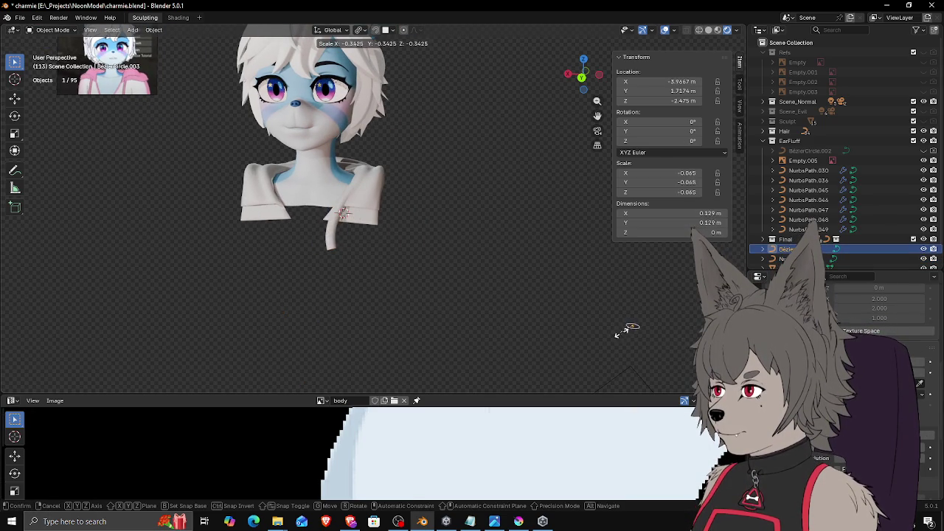
left_click(634, 329)
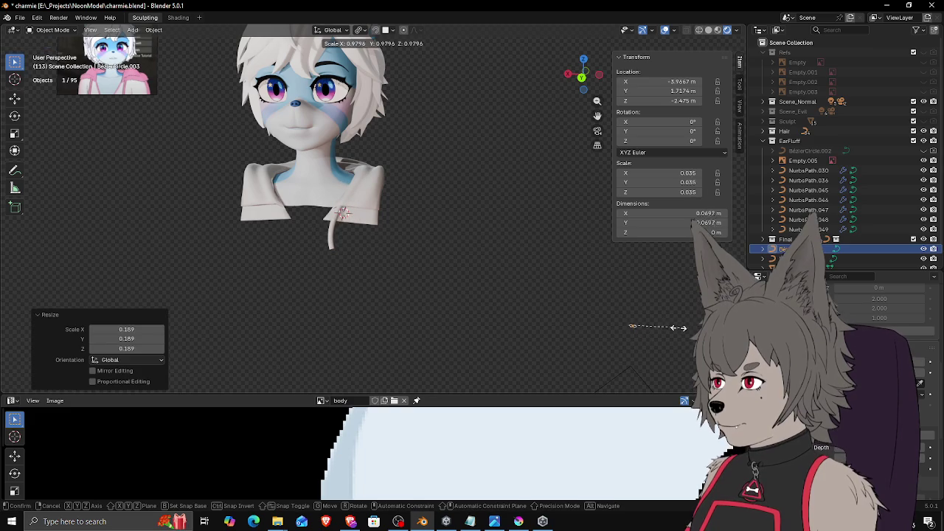
Step: Reselect the hoodie string curve with its modifier properties shown
scroll(373, 250, "up", 1)
scroll(372, 251, "up", 3)
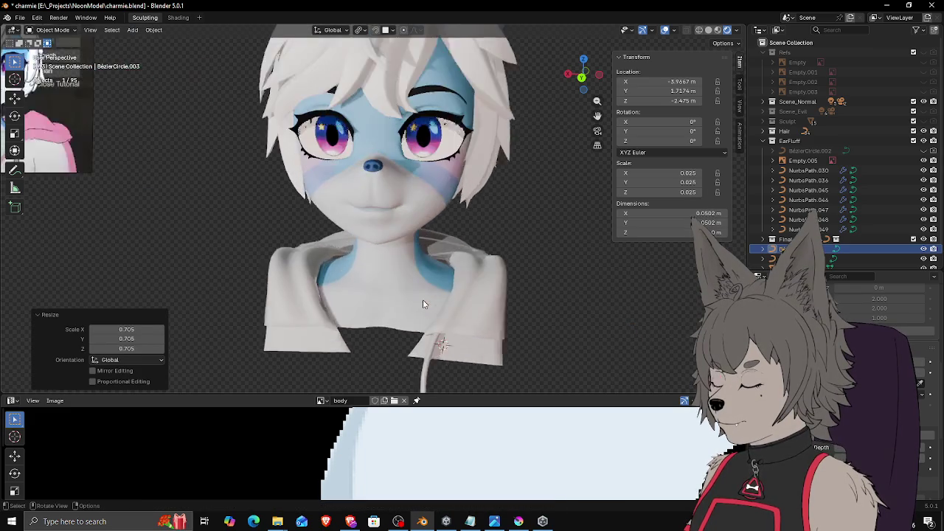
scroll(422, 299, "up", 2)
scroll(479, 310, "down", 3)
scroll(542, 313, "down", 1)
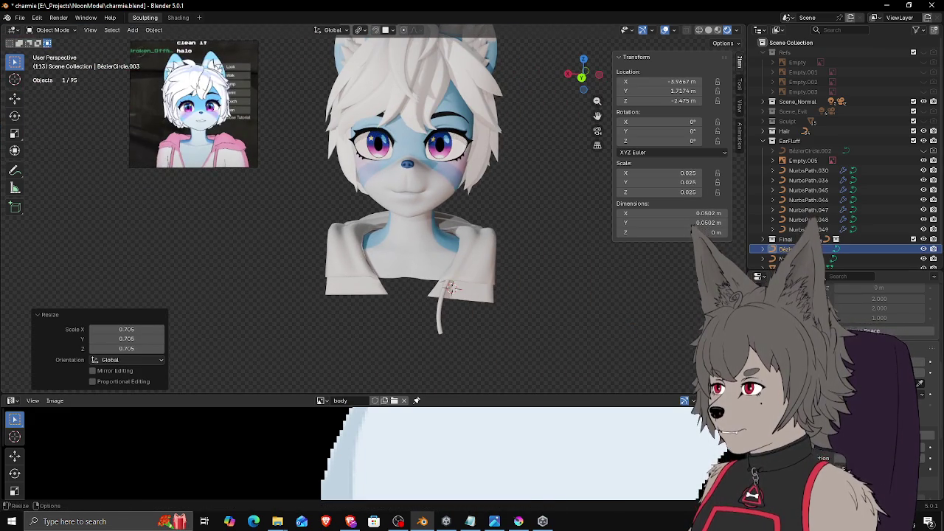
left_click(934, 369)
left_click(441, 315, "shift")
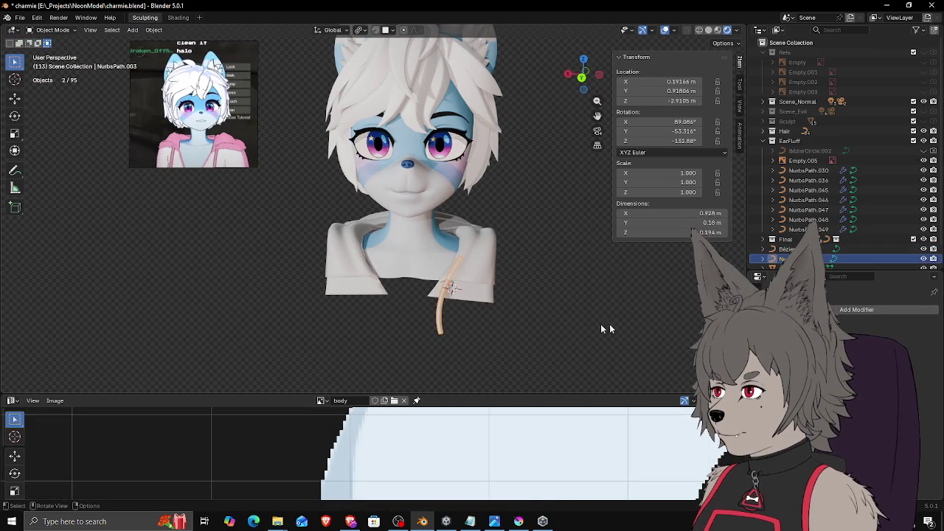
Step: Add a Mirror modifier to the drawstring, picking the mirror object to duplicate it opposite
left_click(846, 309)
left_click(843, 321)
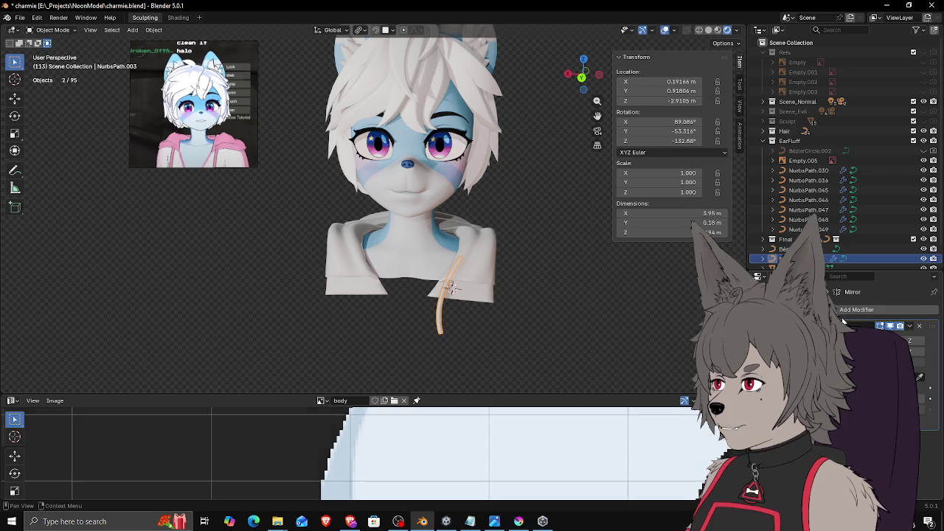
left_click(421, 253)
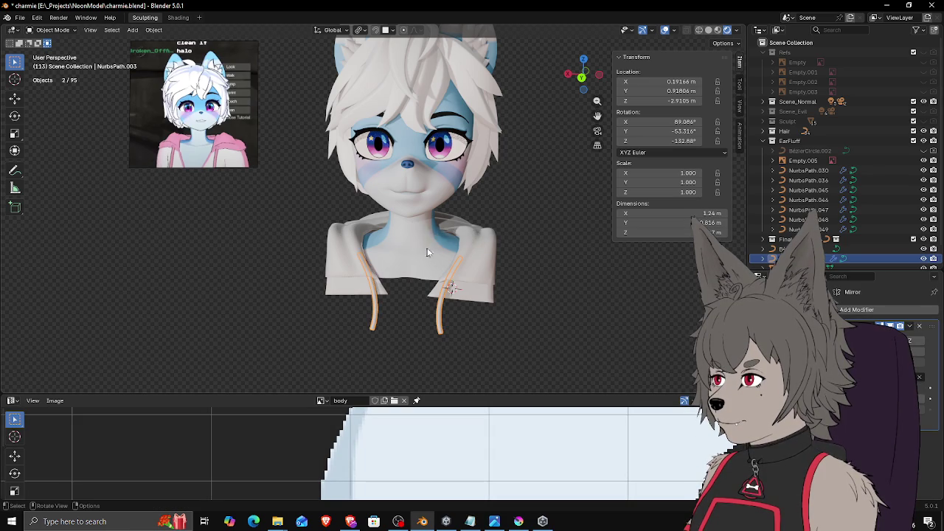
left_click(555, 299)
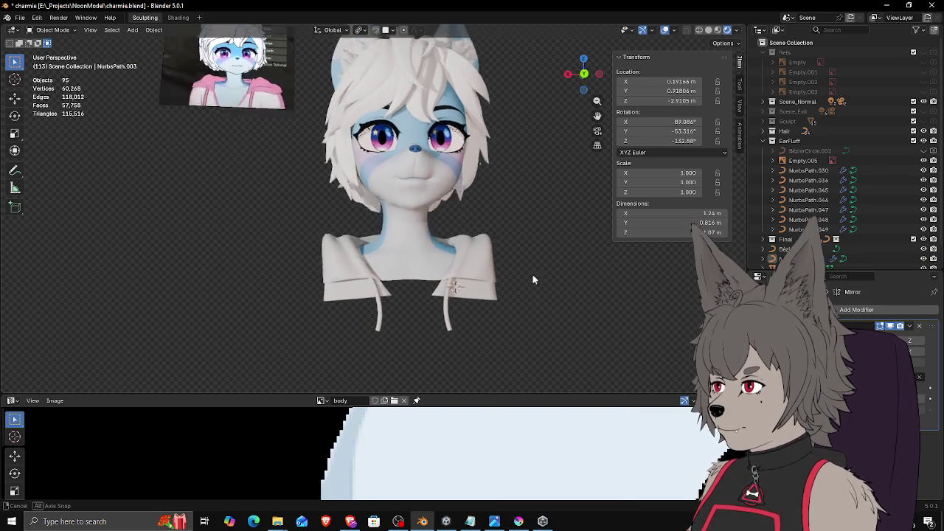
Step: Make a small move adjustment and save the file as charmie.blend
middle_click_drag(528, 264, 539, 258)
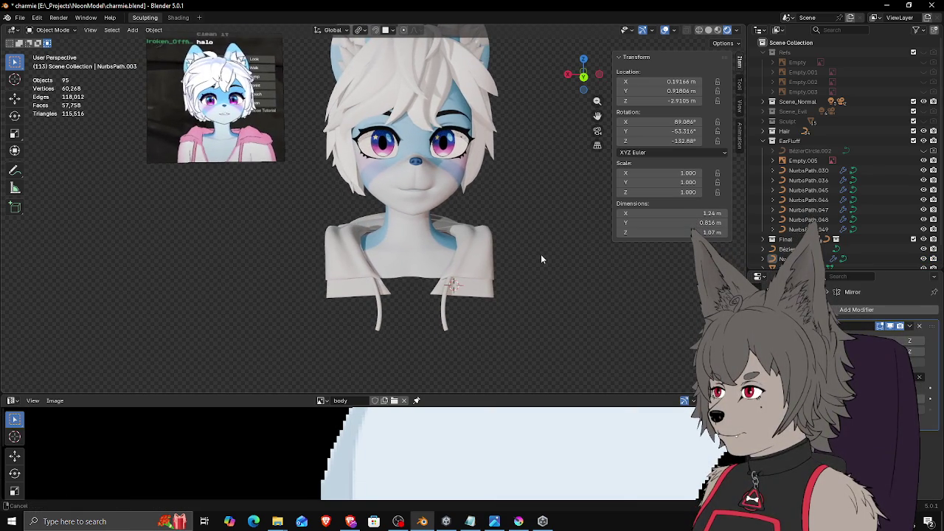
key("g")
left_click(568, 294)
mouse_move(567, 293)
middle_mouse_down()
mouse_move(556, 279)
mouse_move(552, 294)
mouse_move(555, 284)
middle_mouse_up()
key("ctrl+s")
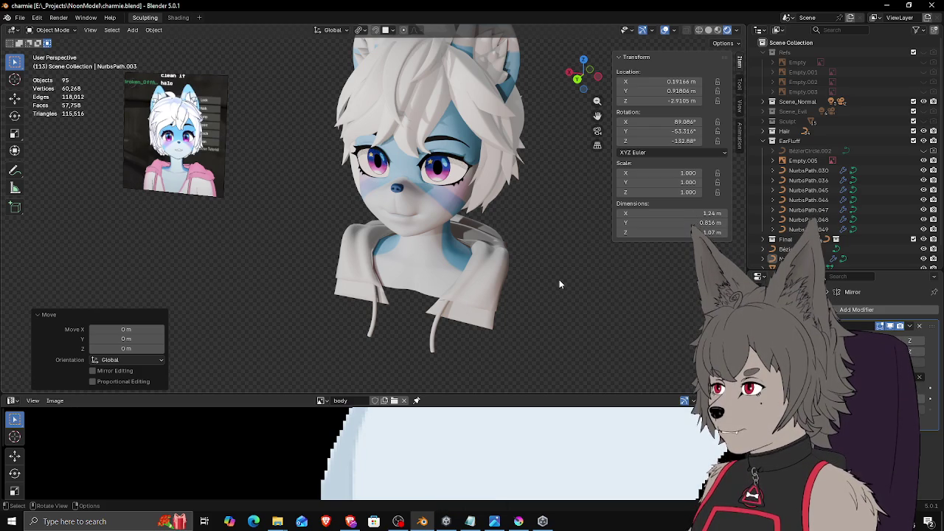
Step: Select the right drawstring curve and move its upper control points in Edit Mode
scroll(496, 280, "down", 3, "shift")
scroll(496, 283, "up", 3)
left_click(497, 285)
key("Tab")
key("g")
left_click(482, 243)
key("g")
left_click(490, 295)
key("g")
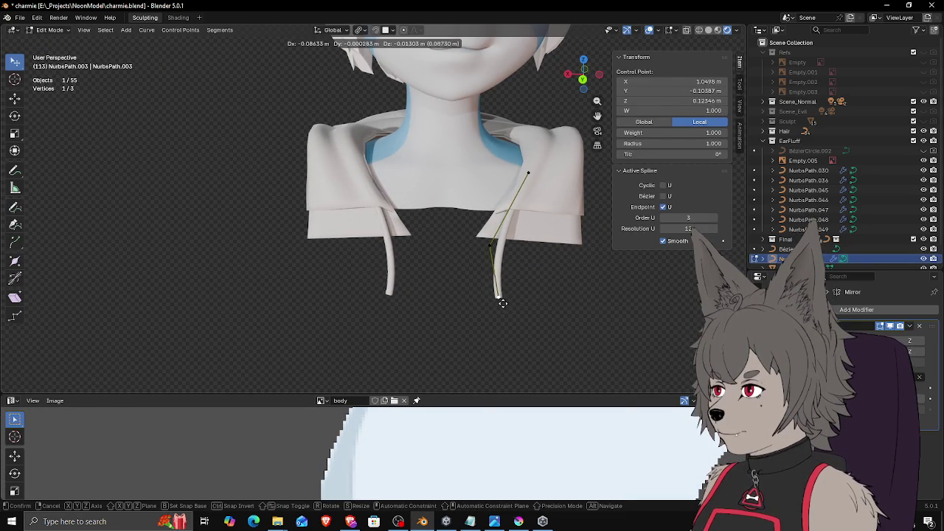
left_click(501, 301)
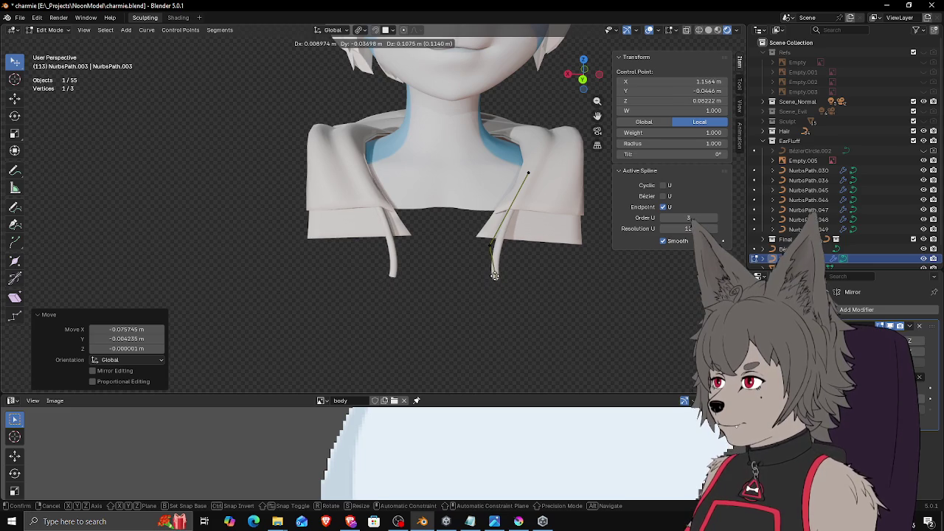
Step: Extrude a new end point on the drawstring and position it, orbiting to check
key("e")
left_click(501, 291)
key("g")
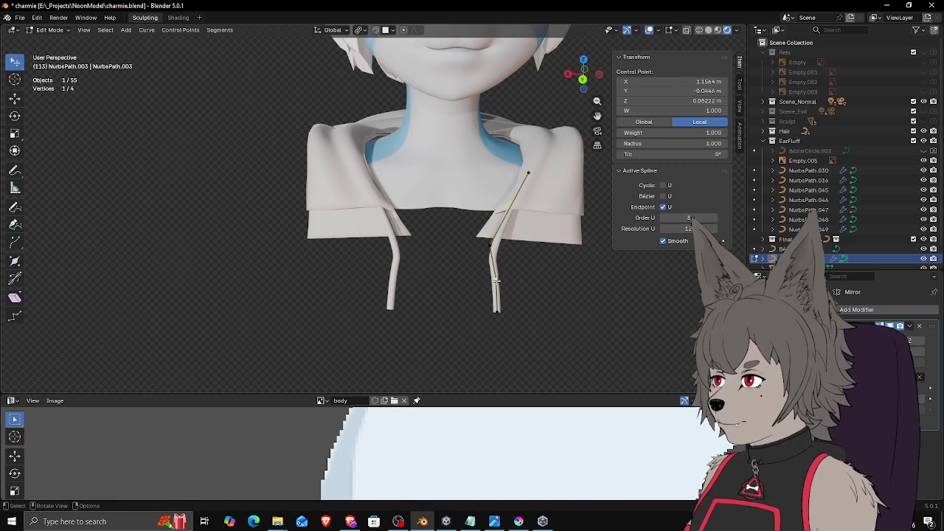
left_click(494, 251)
key("g")
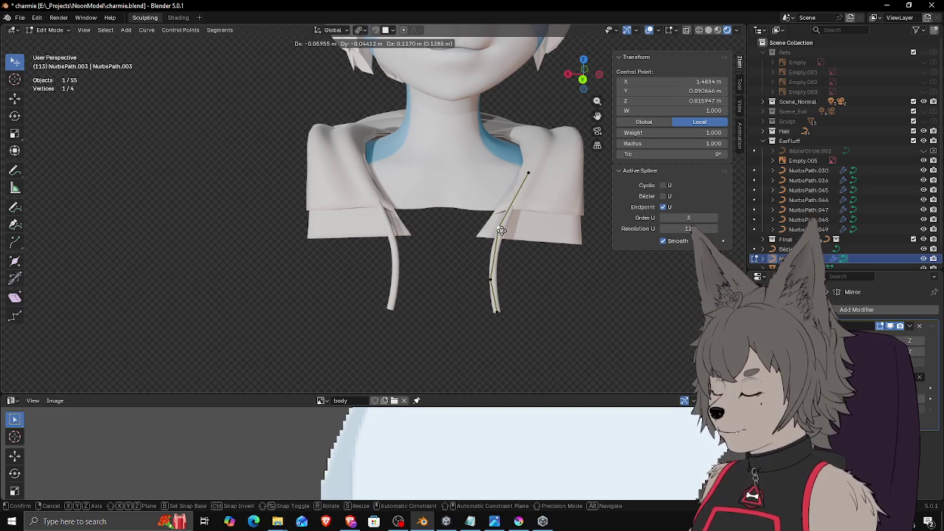
left_click(501, 231)
middle_click_drag(501, 231, 439, 238)
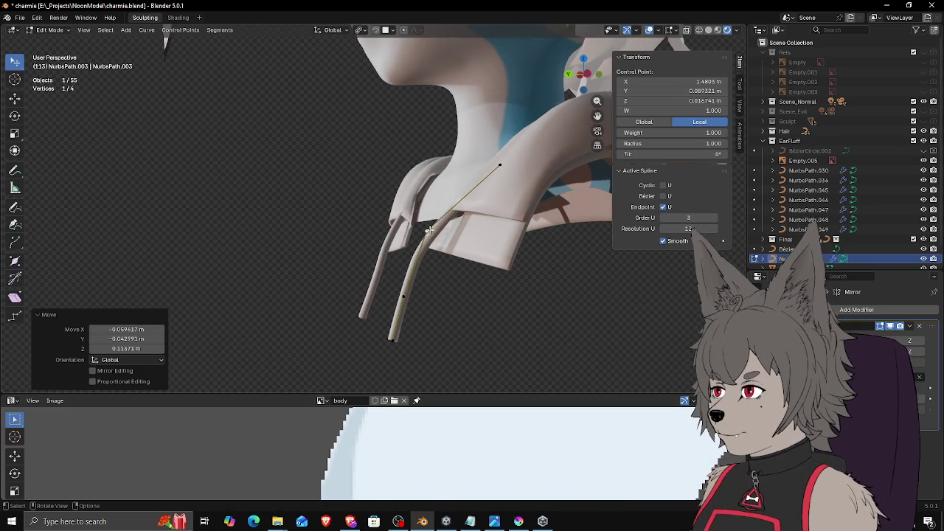
key("g")
left_click(441, 230)
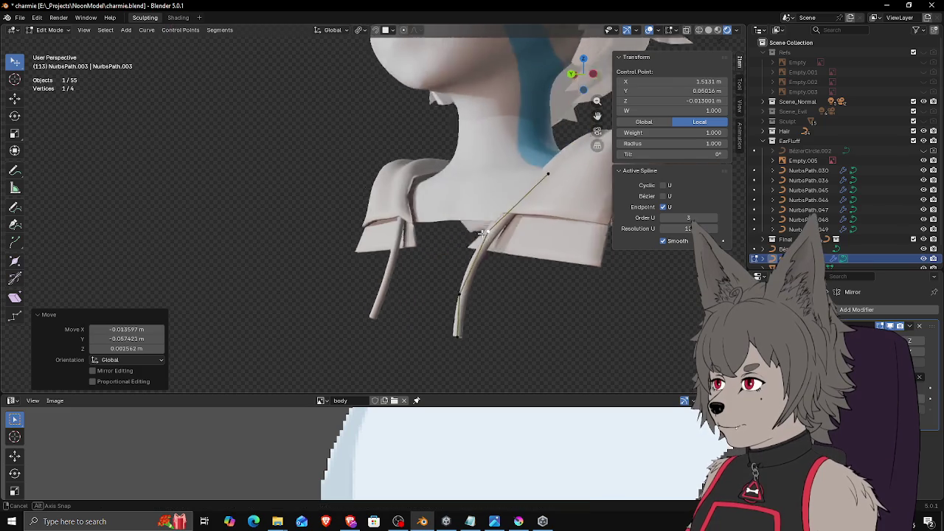
middle_click_drag(441, 230, 495, 281)
Step: Nudge the drawstring's control points lower and refine them from a side view
key("g")
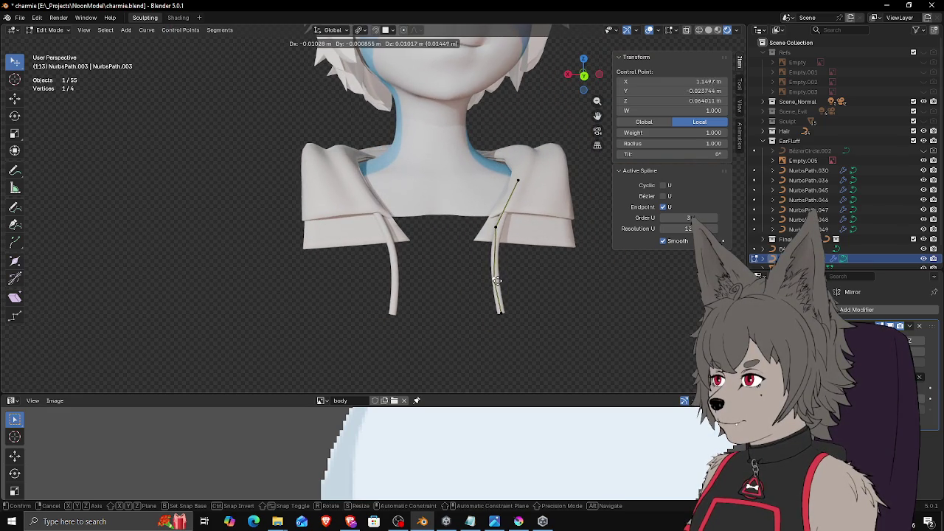
left_click(495, 279)
key("g")
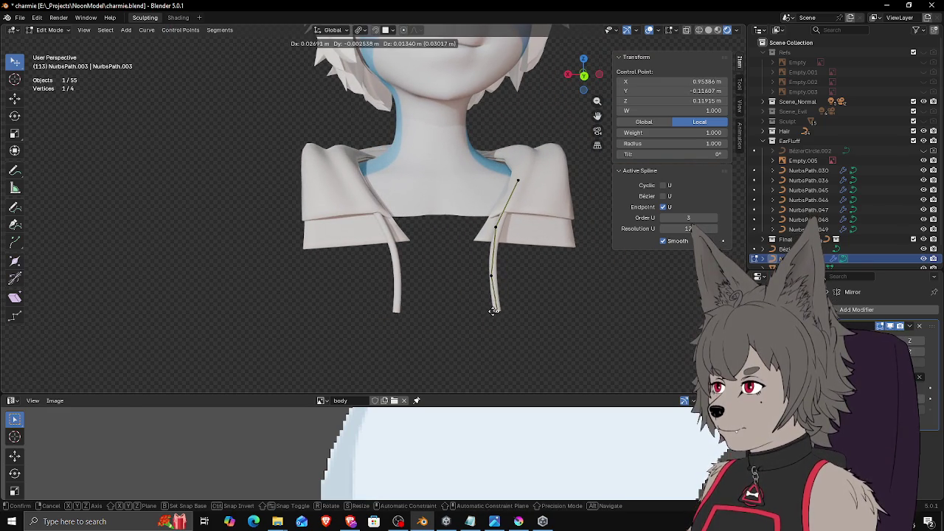
left_click(493, 310)
scroll(494, 305, "down", 2)
key("g")
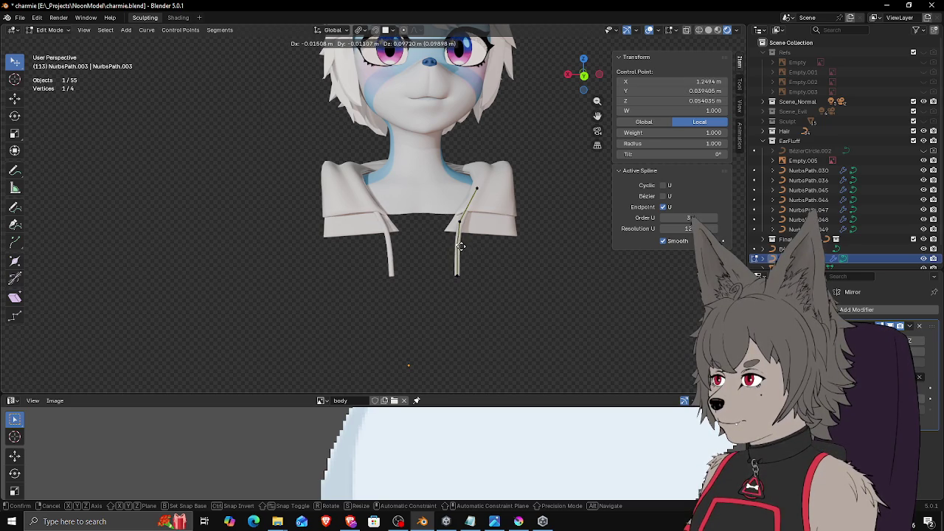
left_click(461, 246)
key("g")
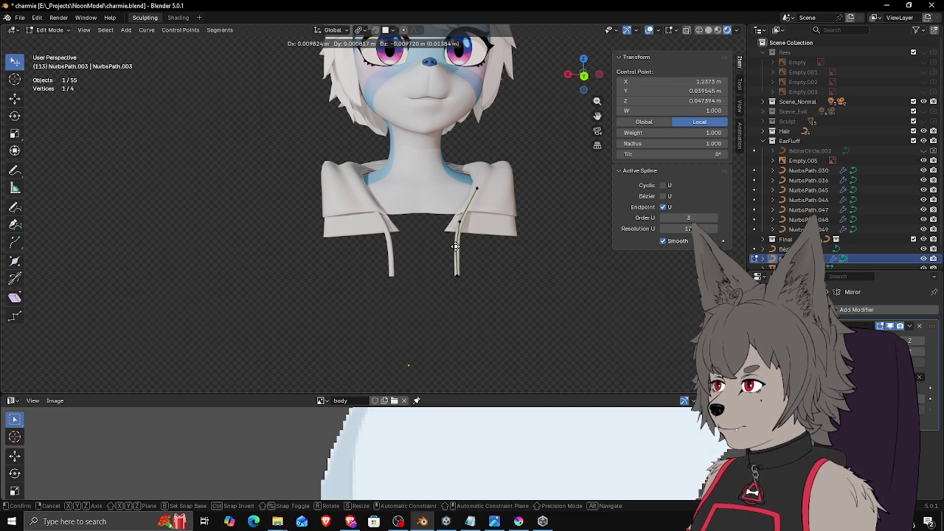
left_click(457, 247)
middle_click_drag(457, 247, 461, 245)
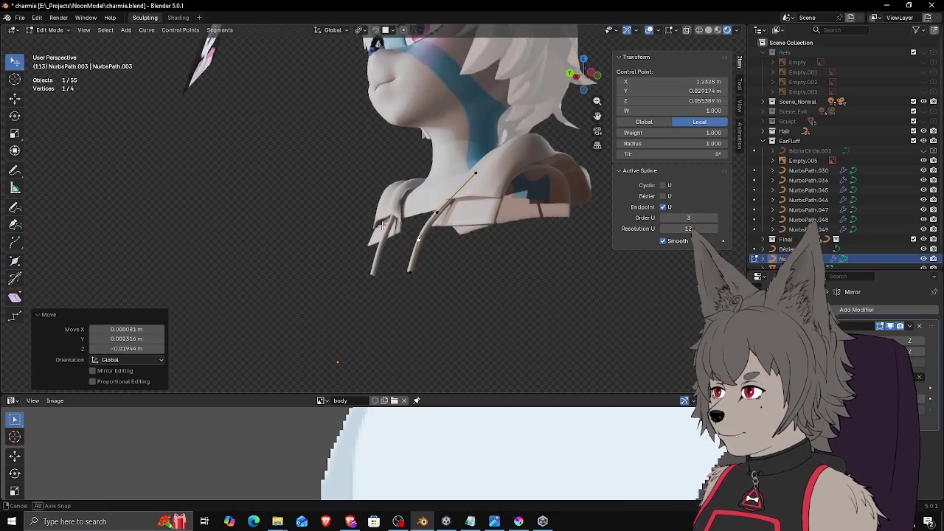
middle_click_drag(412, 242, 421, 251)
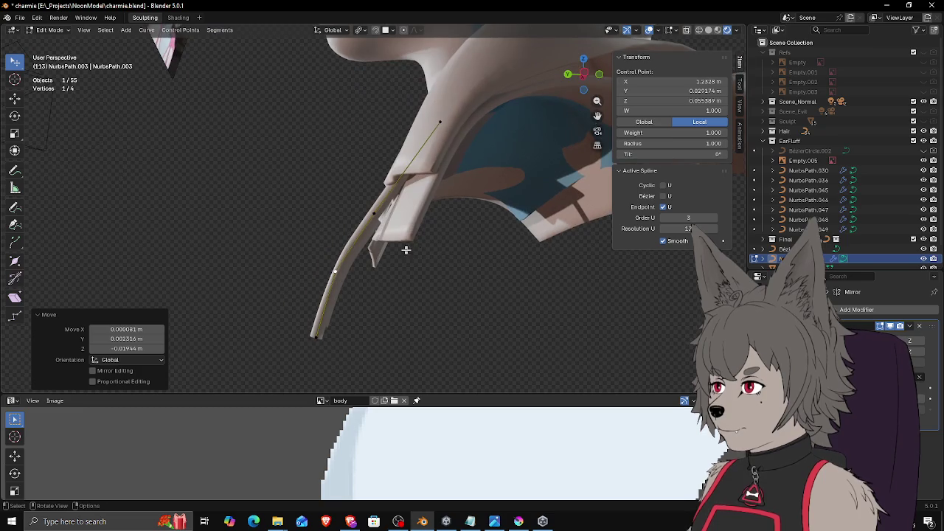
Step: Bend the drawstring and pull its end point down from the side angle
key("g")
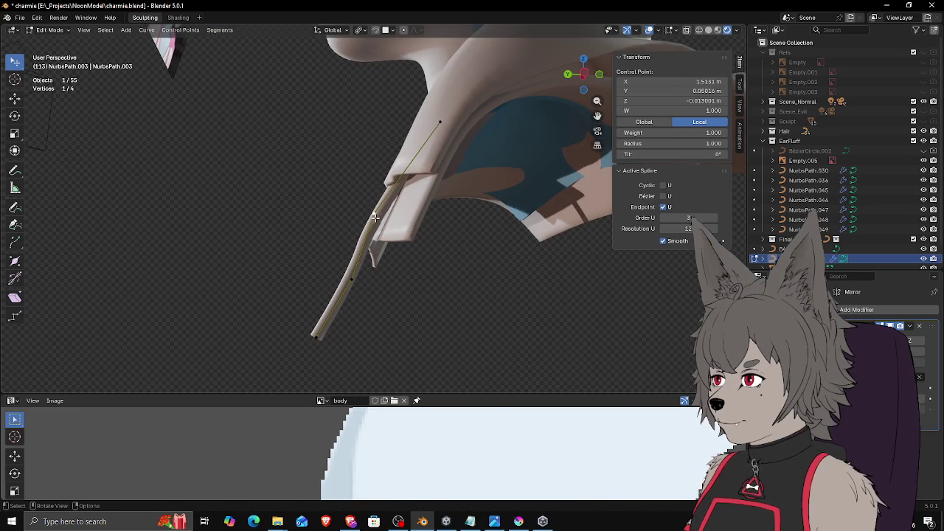
left_click(359, 274)
left_click_drag(313, 345, 352, 353)
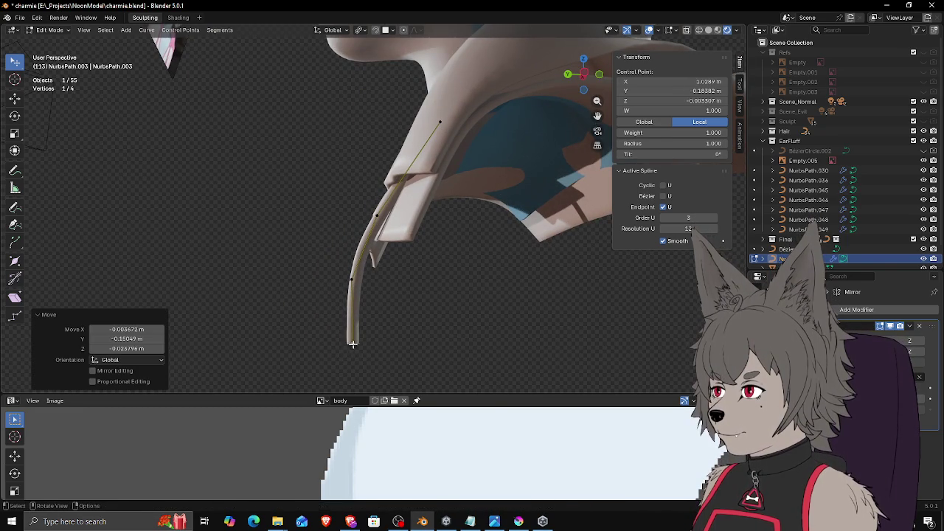
left_click_drag(352, 279, 356, 272)
left_click_drag(353, 333, 362, 327)
middle_click_drag(362, 327, 386, 322)
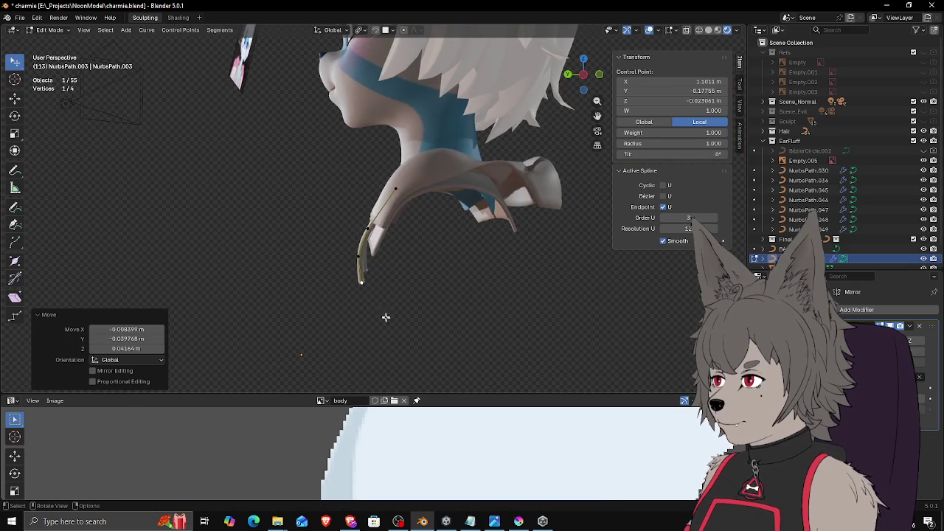
left_click(358, 285)
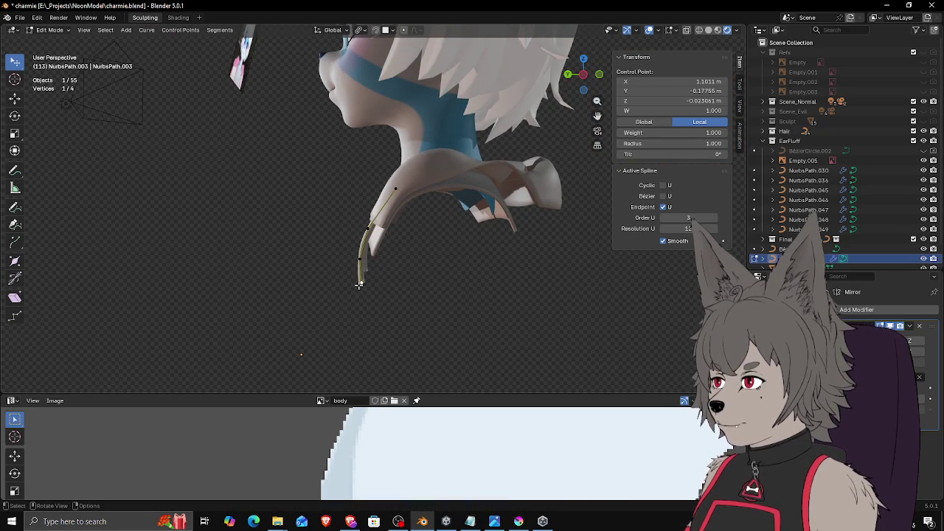
middle_click_drag(358, 285, 374, 302)
left_click_drag(374, 302, 370, 302)
left_click(370, 302)
left_click(385, 219)
left_click_drag(385, 218, 390, 213)
mouse_move(369, 269)
left_mouse_down()
mouse_move(371, 278)
mouse_move(369, 267)
left_mouse_up()
Step: Reposition the string points from the front and lift the upper point under the hood edge
mouse_move(434, 162)
middle_mouse_down()
mouse_move(467, 223)
mouse_move(425, 239)
mouse_move(464, 247)
middle_mouse_up()
left_click_drag(361, 193, 360, 196)
left_click_drag(352, 264, 357, 296)
middle_click_drag(356, 296, 362, 273)
left_click_drag(362, 273, 346, 293)
mouse_move(346, 293)
middle_mouse_down()
mouse_move(312, 278)
mouse_move(335, 251)
middle_mouse_up()
left_click_drag(336, 248, 339, 249)
left_click_drag(355, 215, 357, 182)
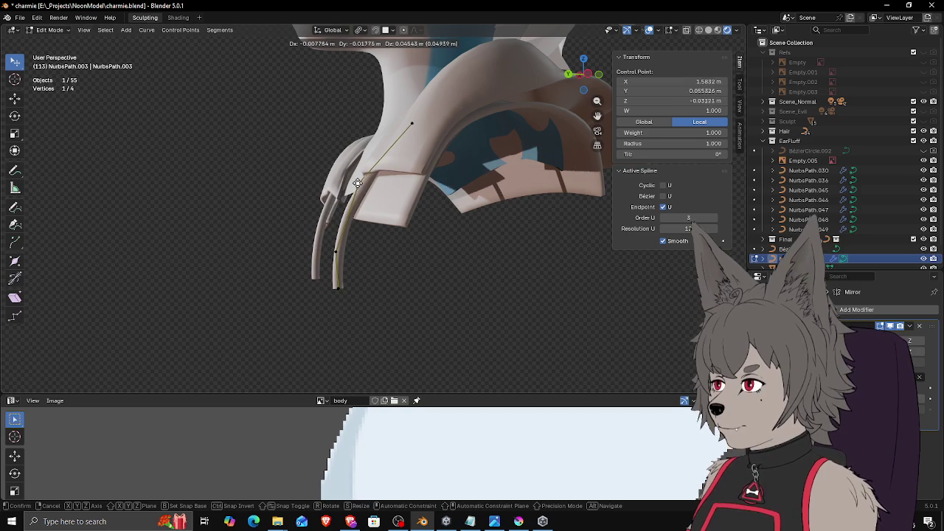
left_click_drag(358, 183, 355, 191)
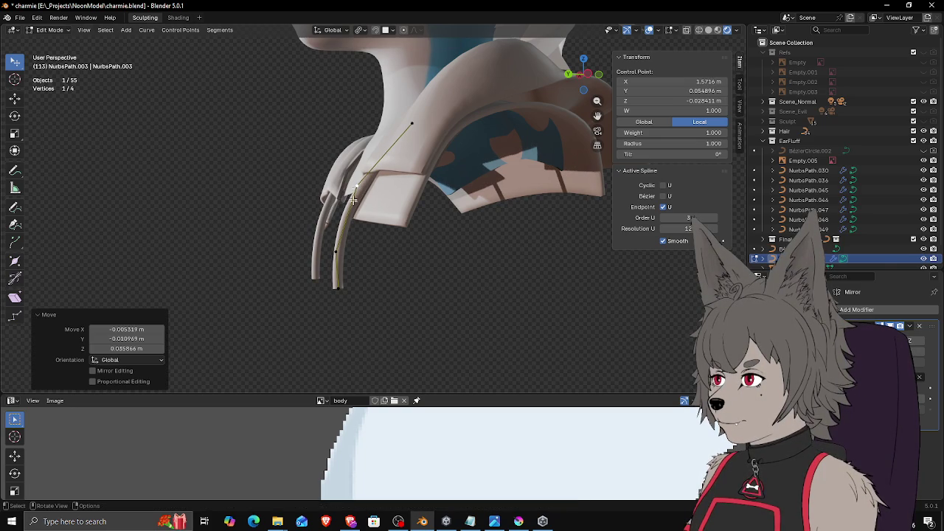
Step: Make final adjustments to the drawstring point from the front, then return to Object Mode
mouse_move(336, 253)
middle_mouse_down()
mouse_move(427, 262)
mouse_move(301, 256)
middle_mouse_up()
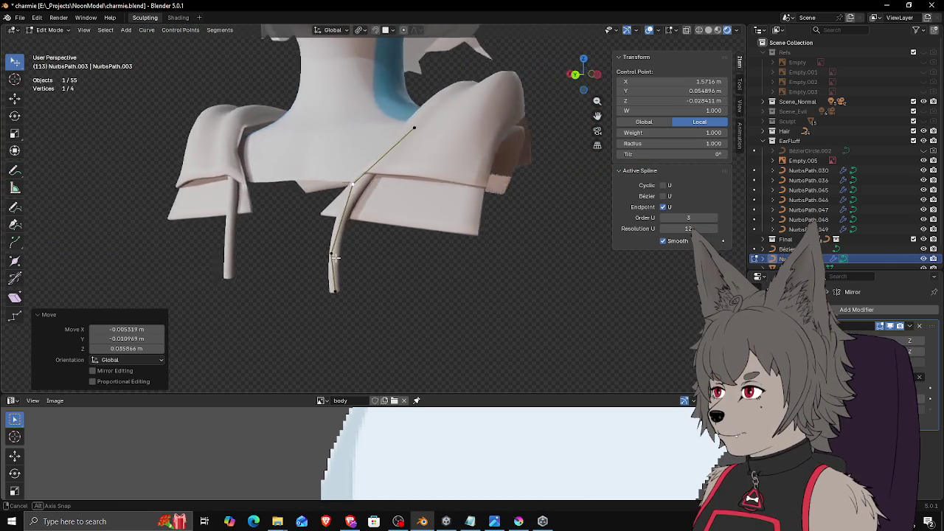
left_click_drag(337, 286, 333, 284)
mouse_move(333, 285)
middle_mouse_down()
mouse_move(306, 280)
mouse_move(341, 284)
middle_mouse_up()
mouse_move(342, 284)
left_mouse_down()
mouse_move(346, 221)
mouse_move(341, 250)
left_mouse_up()
mouse_move(341, 250)
middle_mouse_down()
mouse_move(396, 250)
mouse_move(368, 258)
mouse_move(501, 277)
mouse_move(362, 273)
mouse_move(396, 268)
mouse_move(392, 276)
mouse_move(400, 242)
mouse_move(416, 277)
middle_mouse_up()
key("Tab")
scroll(408, 276, "down", 3)
Step: Select both drawstrings and give them a new material slot with a new material named sweater
scroll(409, 276, "down", 2)
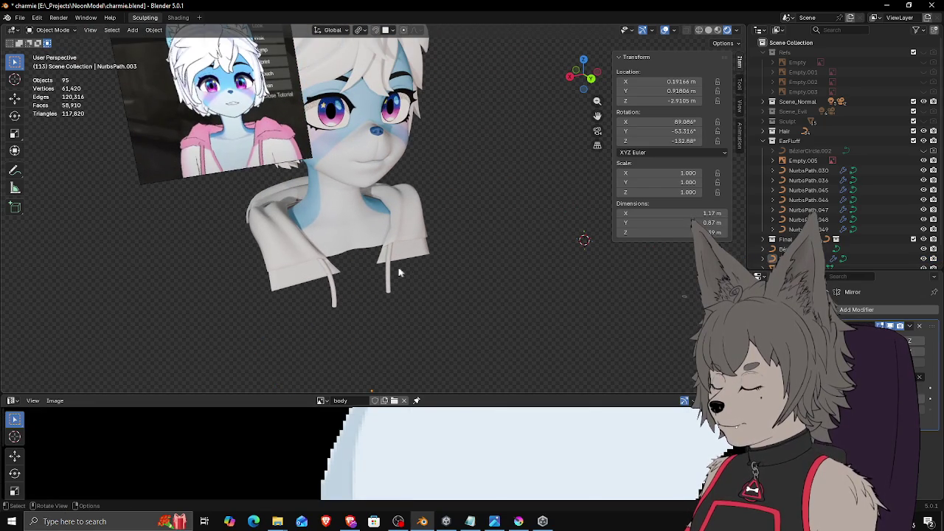
left_click(390, 275)
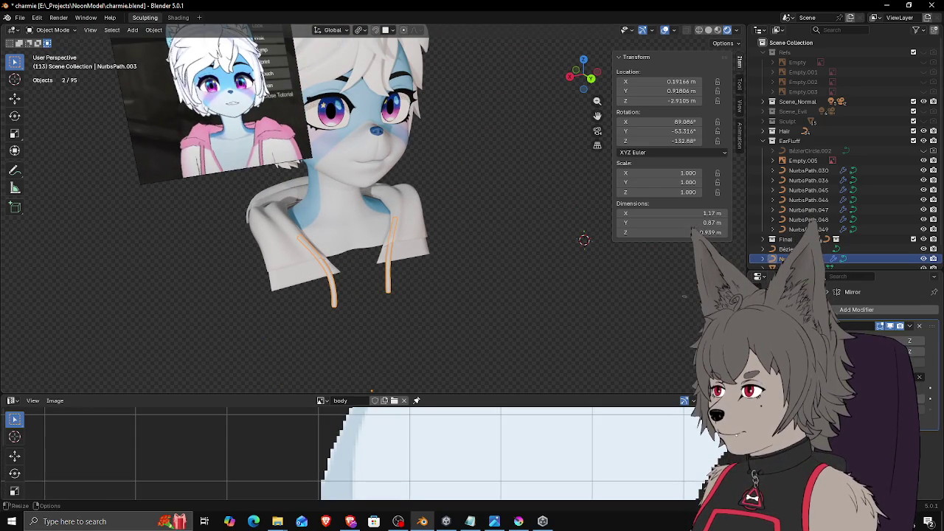
left_click(758, 347)
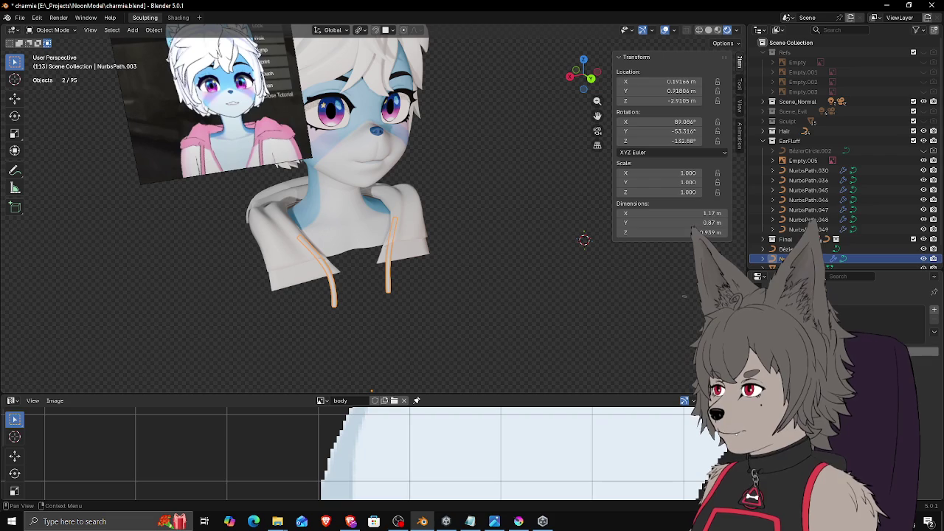
left_click(694, 230)
key("Escape")
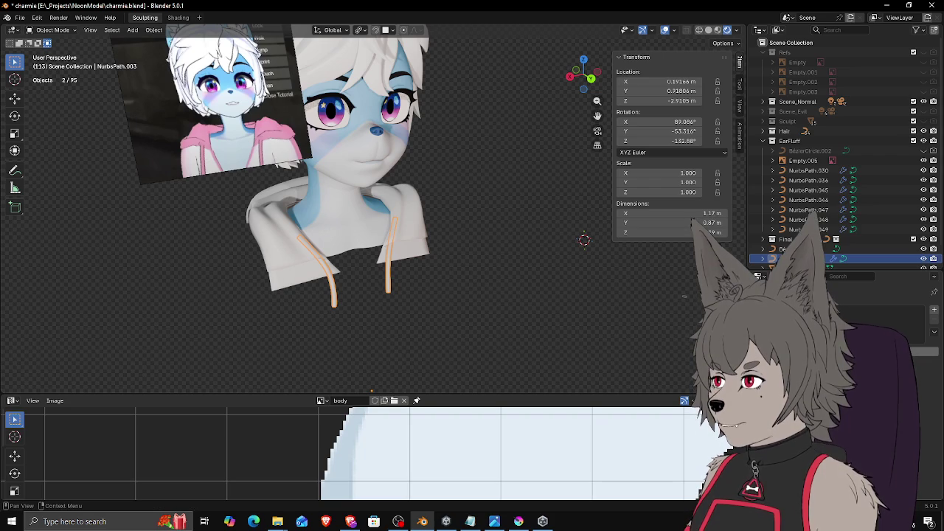
left_click(934, 310)
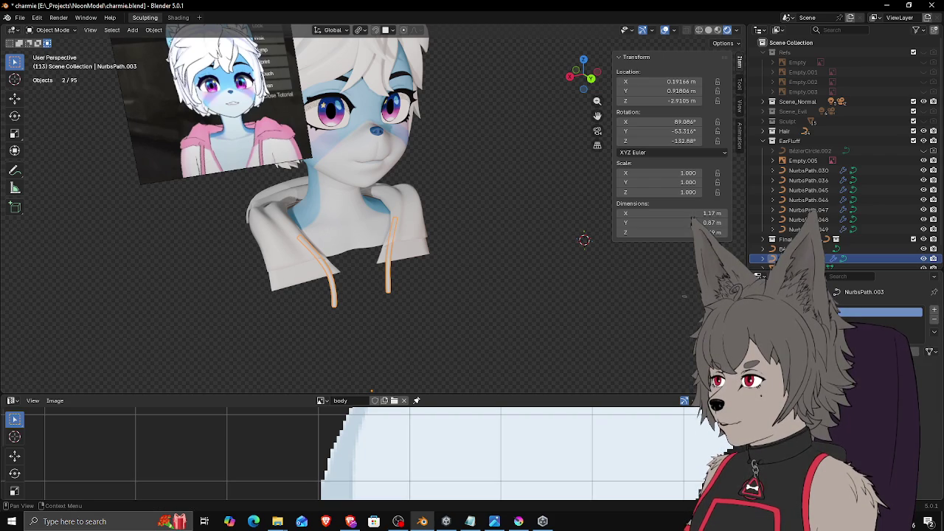
left_click(914, 351)
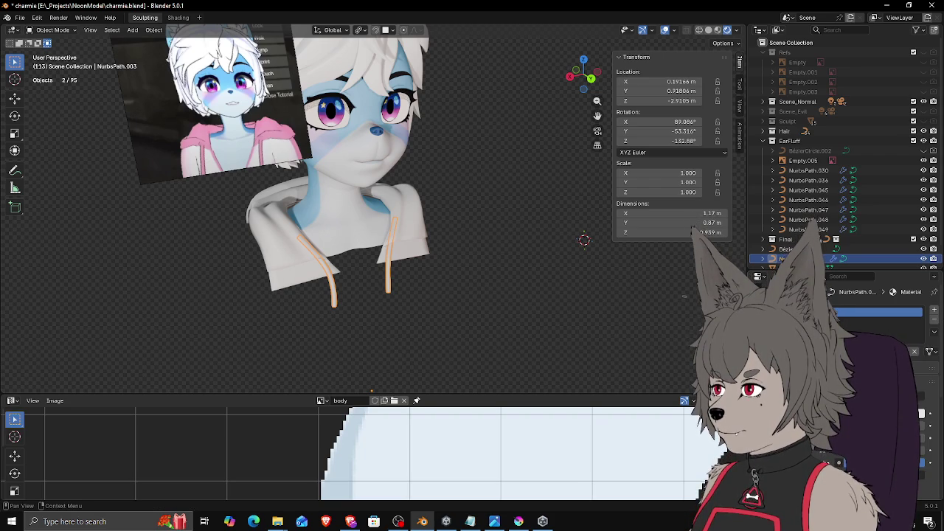
double_click(878, 312)
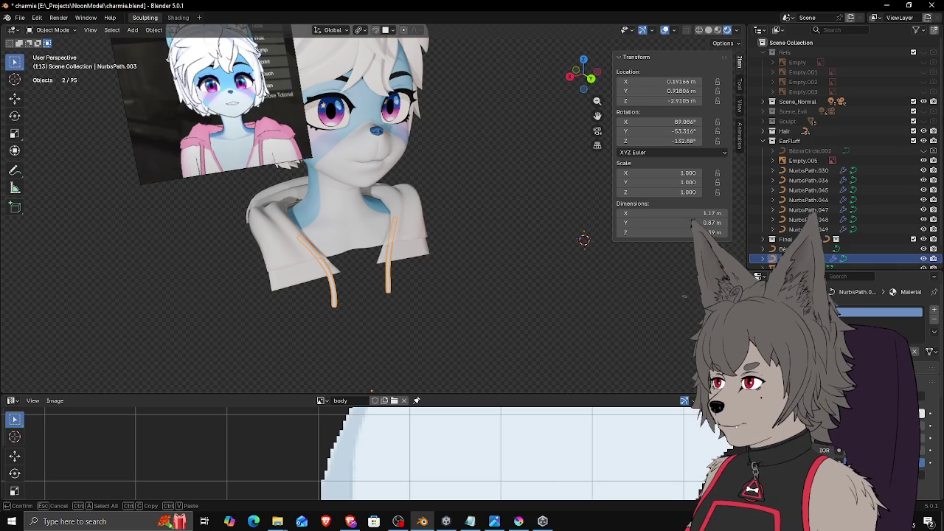
key("Return")
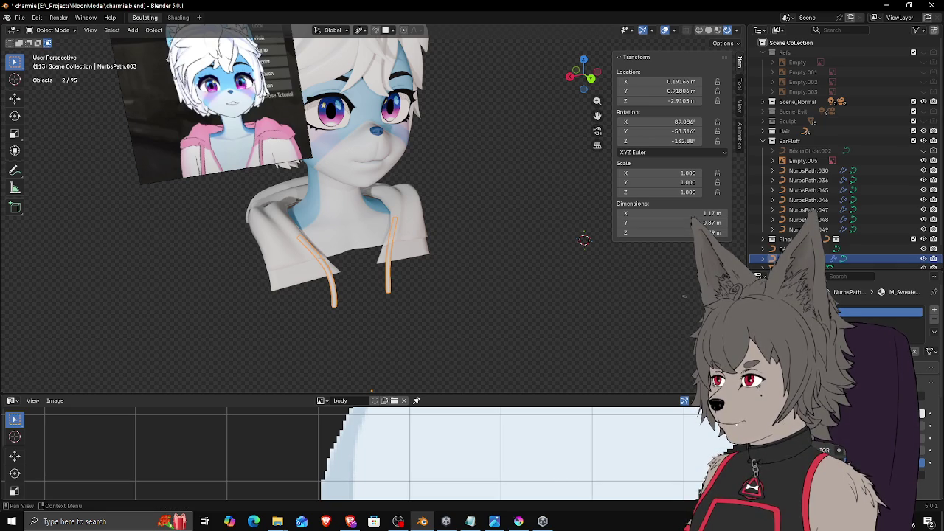
Step: Sample the reference hoodie pink as the material's Base Color and check the front view
left_click(931, 414)
key("e")
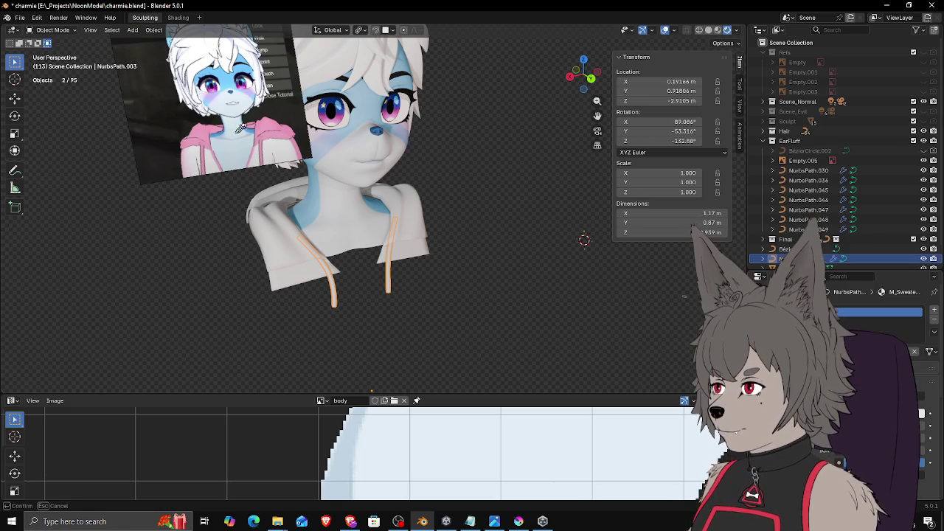
left_click(208, 127)
mouse_move(384, 202)
middle_mouse_down()
mouse_move(483, 241)
mouse_move(458, 275)
mouse_move(347, 274)
mouse_move(372, 273)
middle_mouse_up()
key("Tab")
key("Tab")
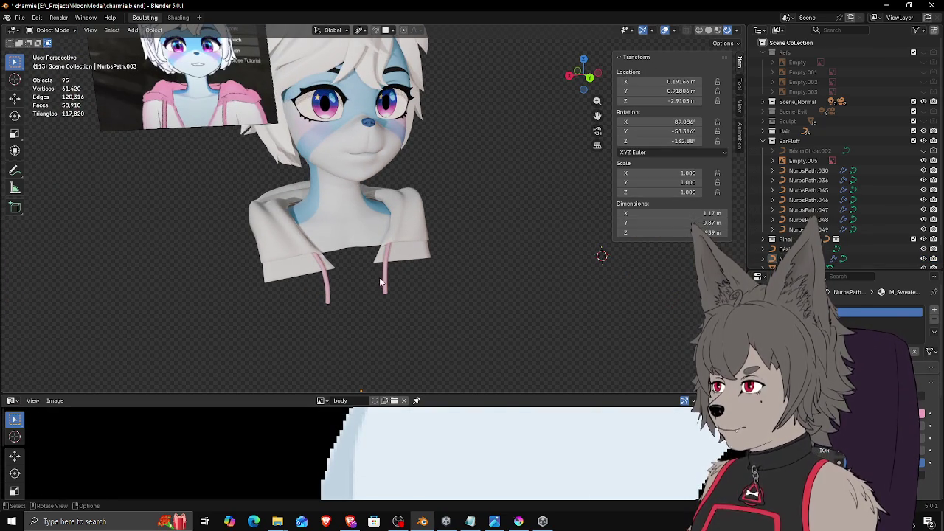
left_click(384, 281)
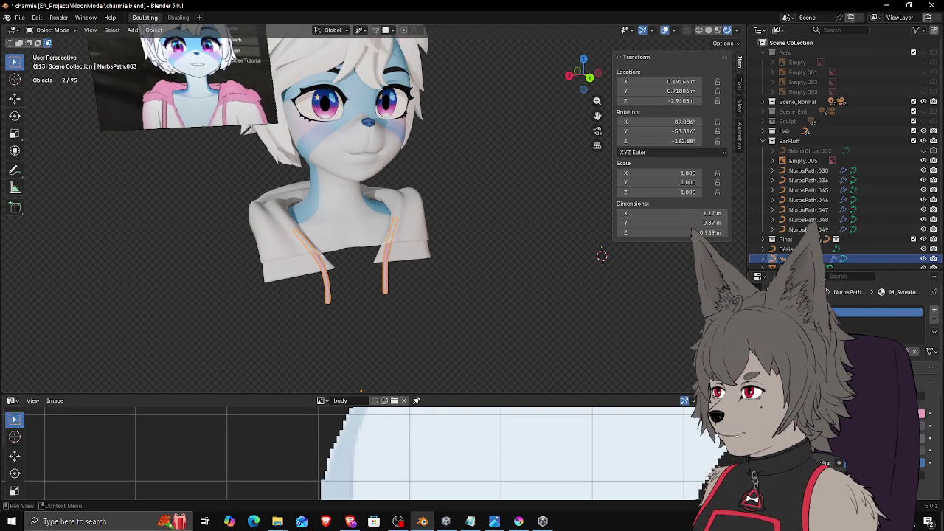
mouse_move(537, 352)
middle_mouse_down()
mouse_move(506, 322)
mouse_move(482, 329)
middle_mouse_up()
left_click(460, 316)
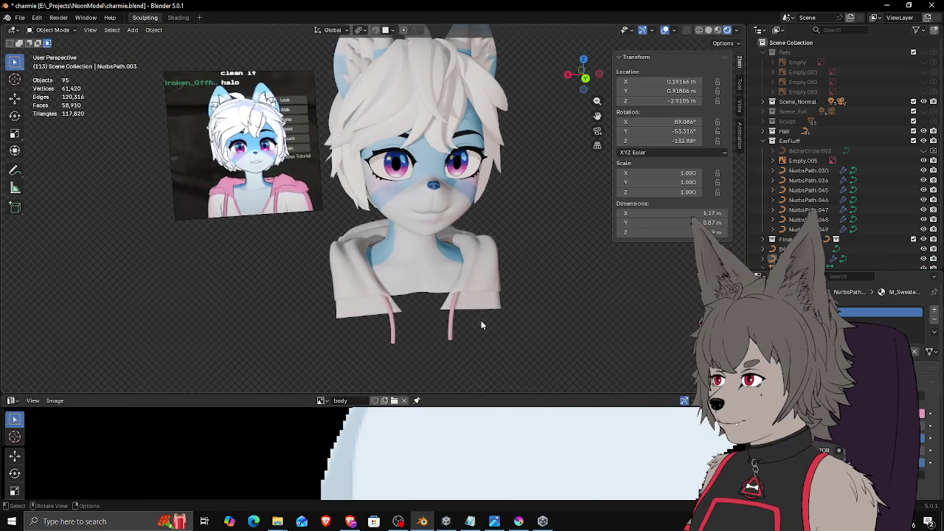
Step: Select the hoodie mesh (Plane.001), enter Edit Mode, and orbit to a frontal hood view
scroll(499, 283, "up", 1)
left_click(501, 285)
scroll(503, 286, "up", 1)
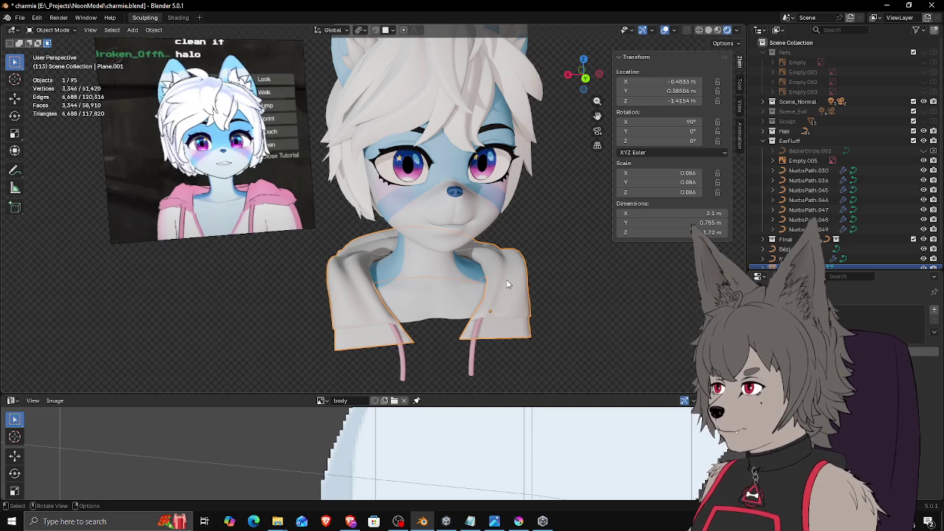
mouse_move(507, 284)
middle_mouse_down()
mouse_move(485, 276)
mouse_move(532, 309)
middle_mouse_up()
scroll(529, 313, "up", 2)
key("Tab")
scroll(516, 310, "up", 1)
mouse_move(500, 289)
middle_mouse_down()
mouse_move(523, 263)
mouse_move(517, 294)
mouse_move(400, 254)
mouse_move(401, 213)
mouse_move(413, 202)
mouse_move(440, 236)
middle_mouse_up()
mouse_move(372, 246)
middle_mouse_down()
mouse_move(358, 211)
mouse_move(543, 277)
mouse_move(452, 298)
mouse_move(495, 308)
middle_mouse_up()
Step: Select the hoodie's neckline edges and mark them as a seam via F3 'mark s'
left_click(452, 298, "shift")
scroll(452, 299, "up", 2)
scroll(452, 299, "up", 2)
scroll(471, 296, "up", 2)
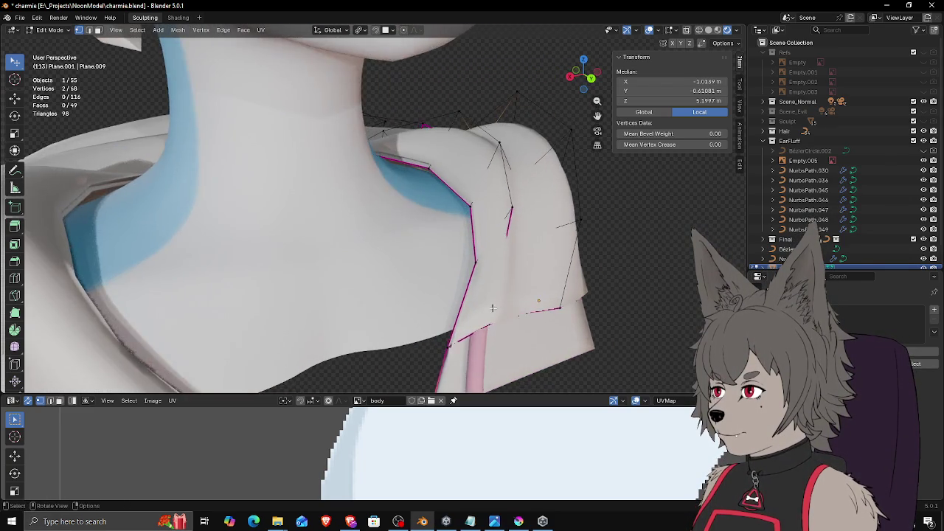
scroll(495, 308, "up", 1)
scroll(495, 309, "down", 2)
left_click(412, 329, "shift")
middle_click_drag(412, 328, 415, 293)
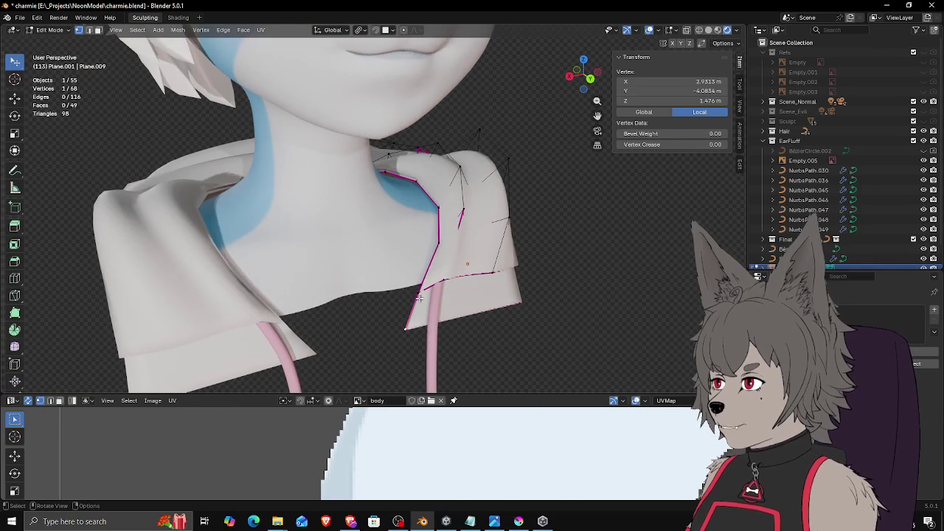
left_click(441, 241, "shift")
middle_click_drag(376, 218, 500, 211)
left_click(572, 246, "ctrl")
mouse_move(571, 245)
middle_mouse_down()
mouse_move(427, 261)
mouse_move(519, 272)
mouse_move(569, 261)
middle_mouse_up()
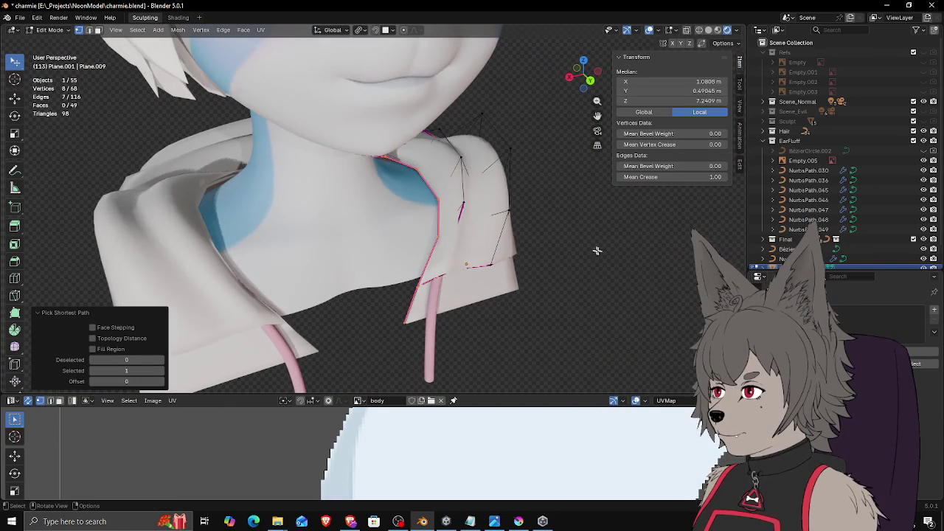
key("F3")
type("mark s")
key("Return")
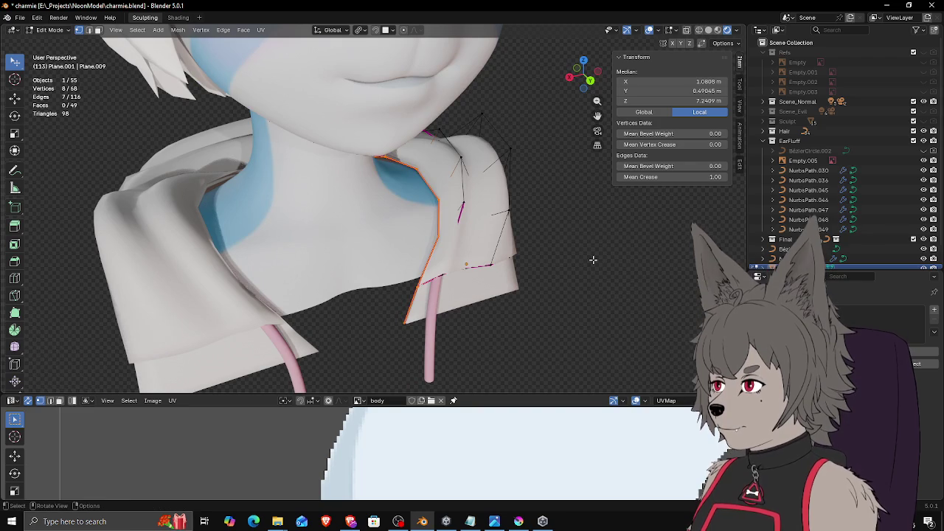
Step: Select the whole hoodie, Unwrap it into new UV islands, and return to Object Mode
key("a")
scroll(550, 259, "down", 3)
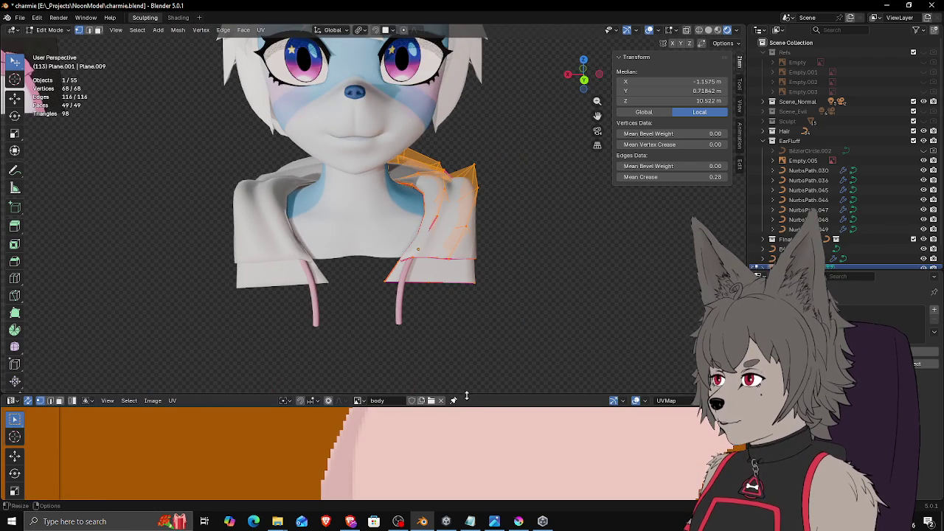
left_click_drag(428, 395, 427, 209)
scroll(428, 283, "up", 3)
key("Home")
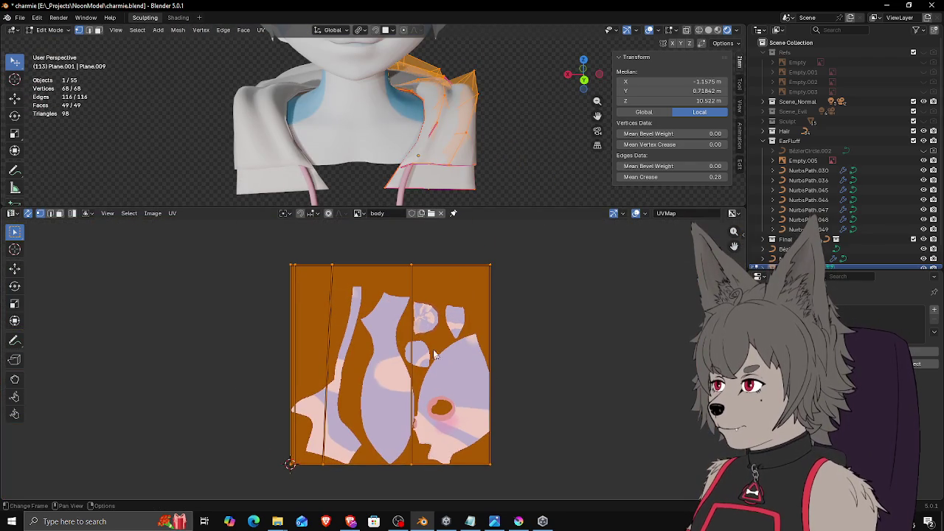
left_click(173, 215)
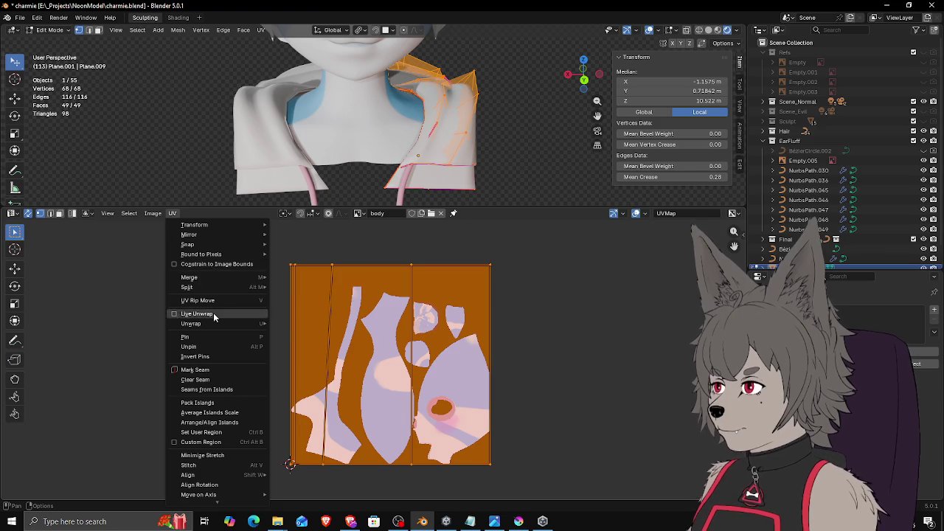
mouse_move(191, 324)
left_click(304, 343)
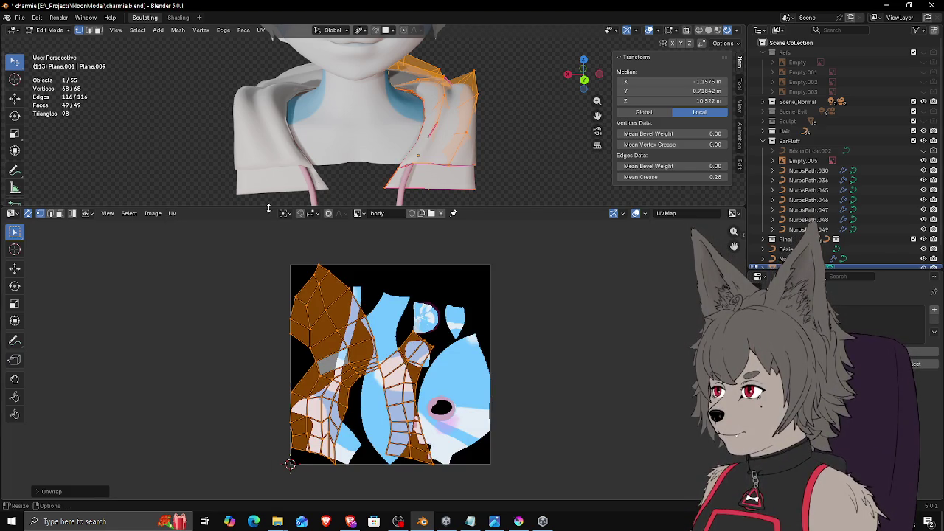
left_click_drag(268, 208, 268, 382)
key("Tab")
mouse_move(463, 214)
middle_mouse_down()
mouse_move(405, 259)
mouse_move(428, 266)
middle_mouse_up()
scroll(422, 253, "up", 3)
scroll(392, 278, "down", 3)
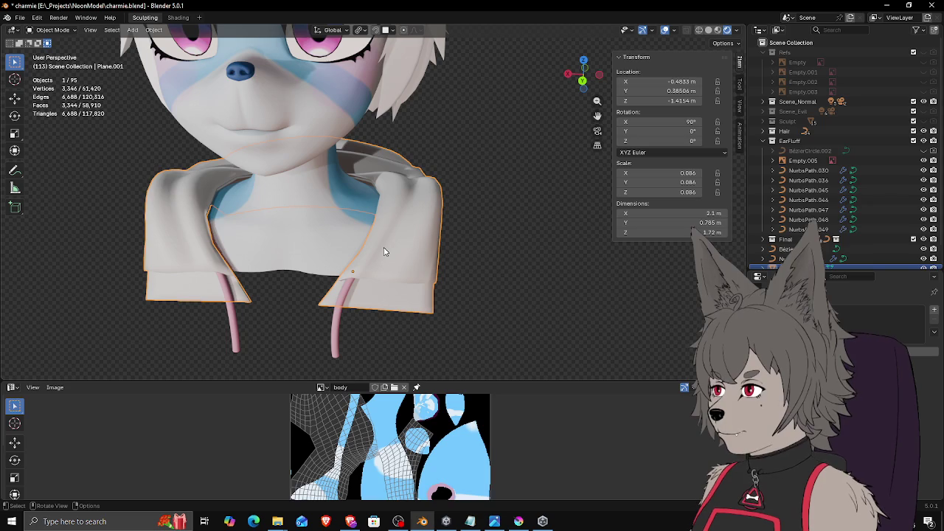
Step: Switch to Texture Paint mode and sample the reference hoodie pink as the brush colour
left_click(52, 29)
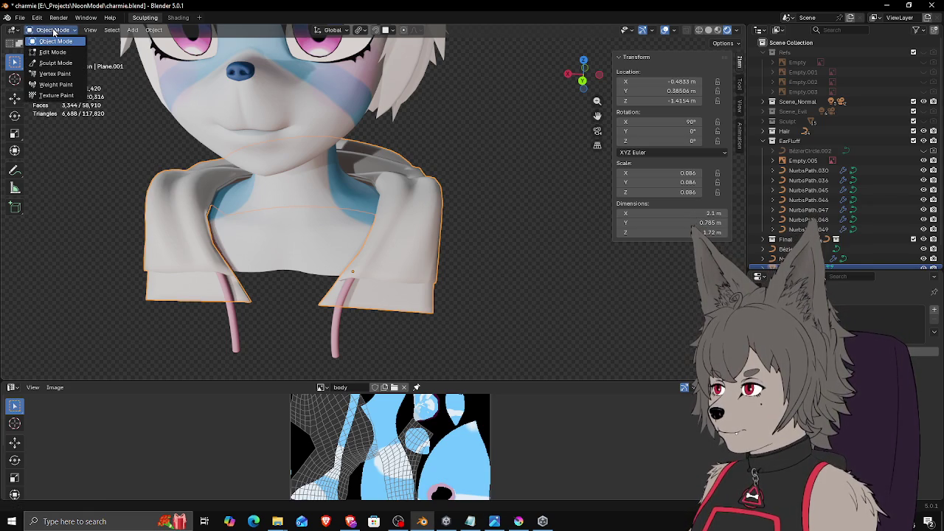
left_click(56, 95)
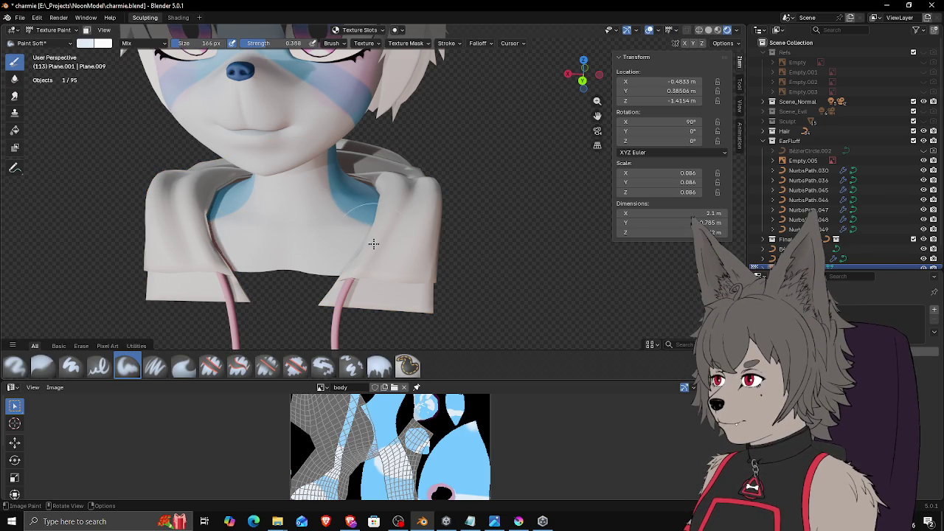
left_click(103, 45)
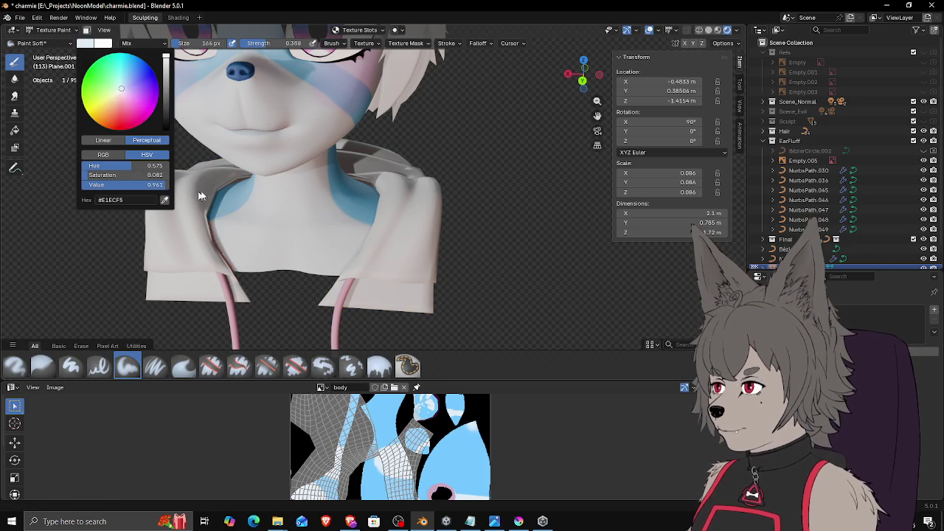
middle_click_drag(187, 196, 272, 186)
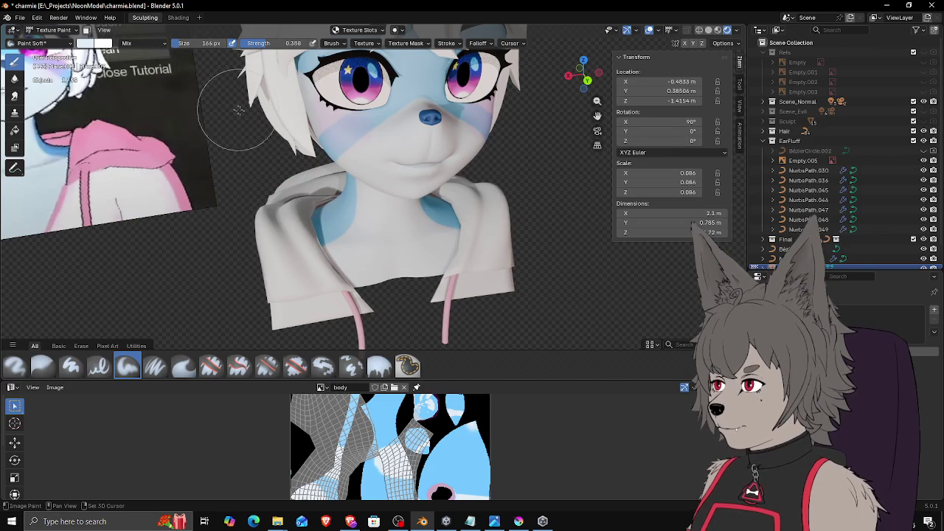
middle_click_drag(210, 95, 302, 120)
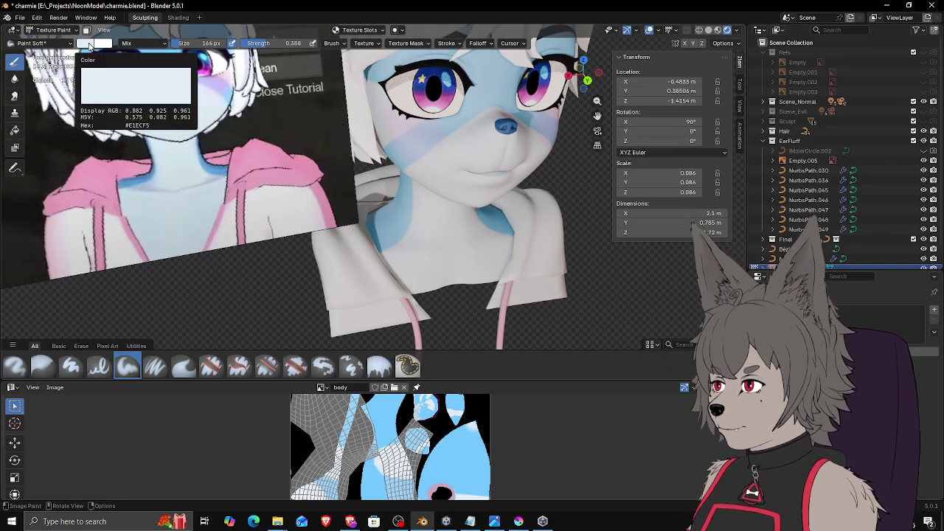
left_click(90, 45)
left_click(164, 200)
left_click(267, 175)
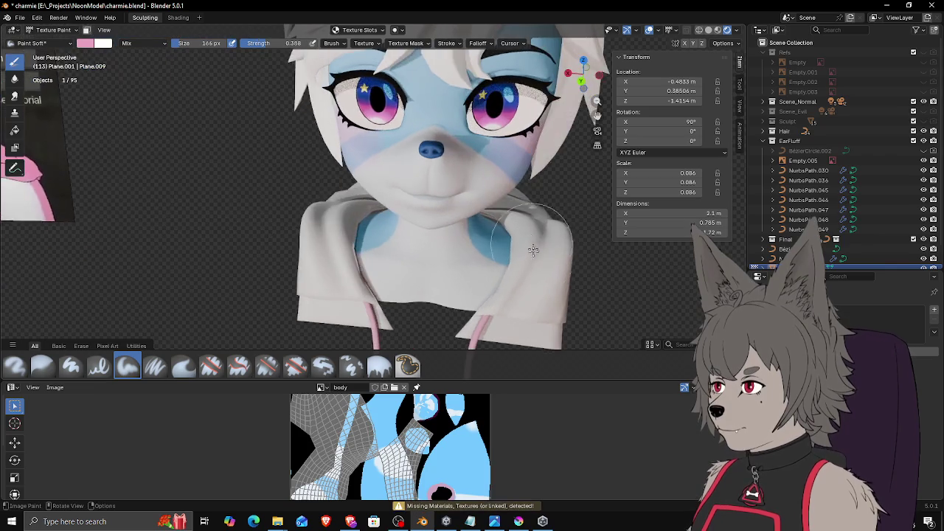
Step: Inspect the neck and hoodie, then start a new image from the Image Editor's image list
middle_click_drag(526, 280, 490, 248, "shift")
scroll(491, 248, "up", 5)
scroll(501, 243, "down", 6)
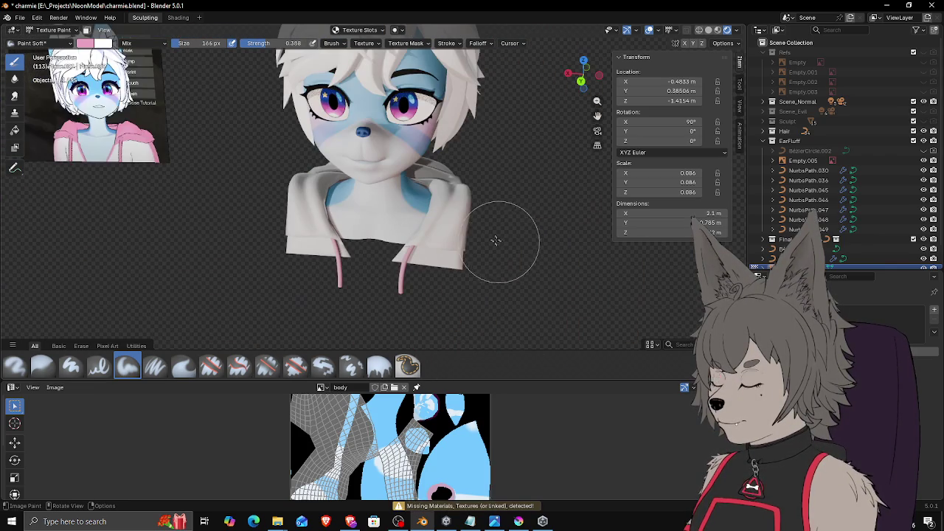
mouse_move(452, 207)
middle_mouse_down()
mouse_move(460, 244)
mouse_move(421, 242)
middle_mouse_up()
middle_click_drag(434, 208, 421, 221)
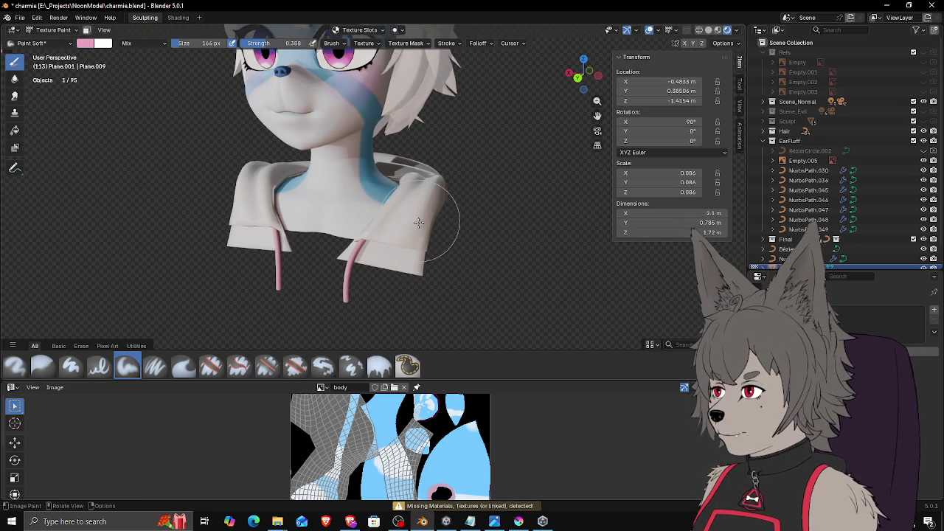
middle_click_drag(381, 289, 402, 210)
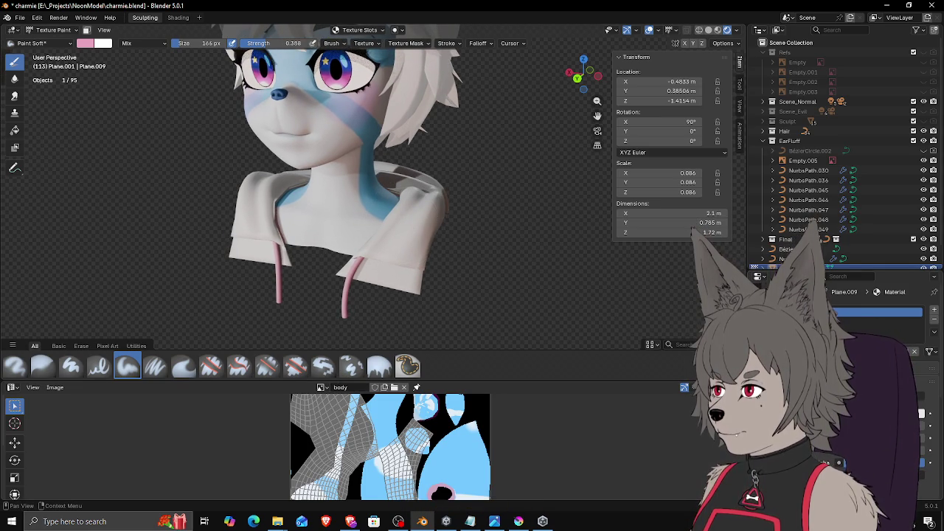
scroll(841, 184, "down", 1)
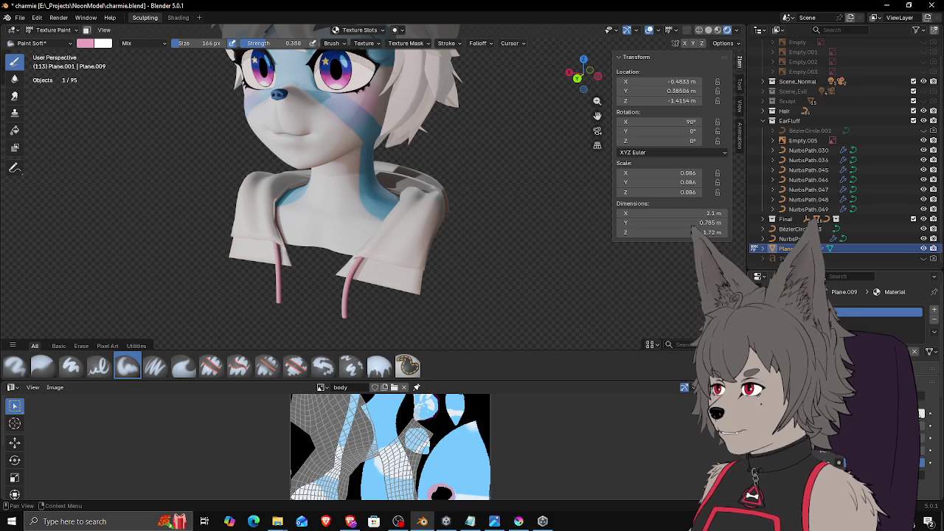
left_click(322, 387)
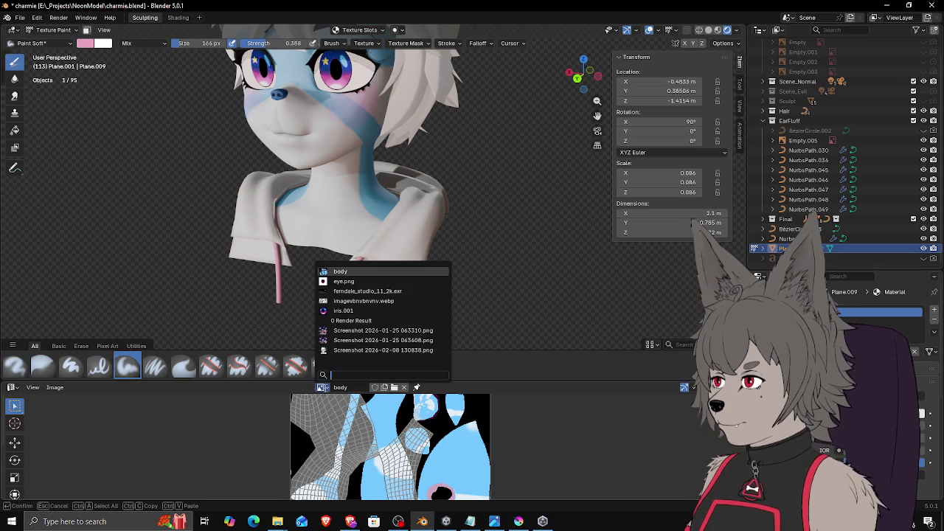
left_click(384, 388)
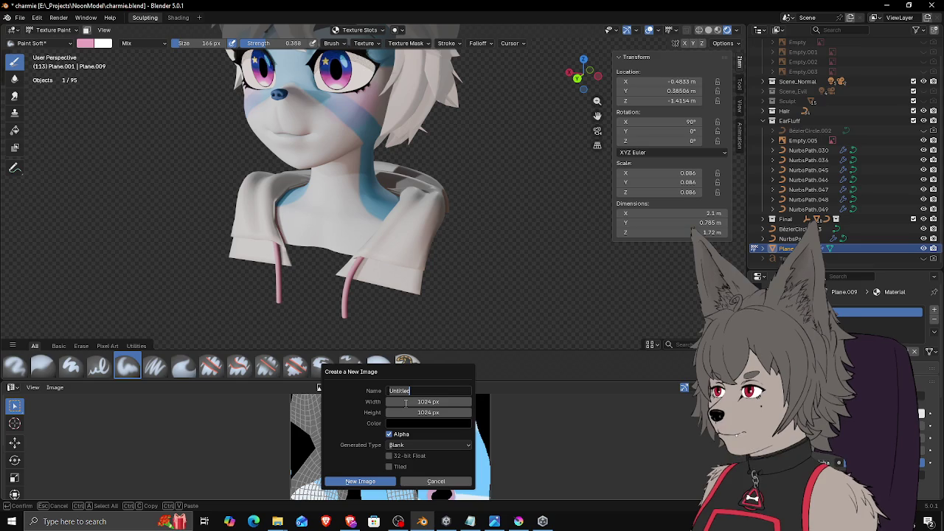
type("sweater")
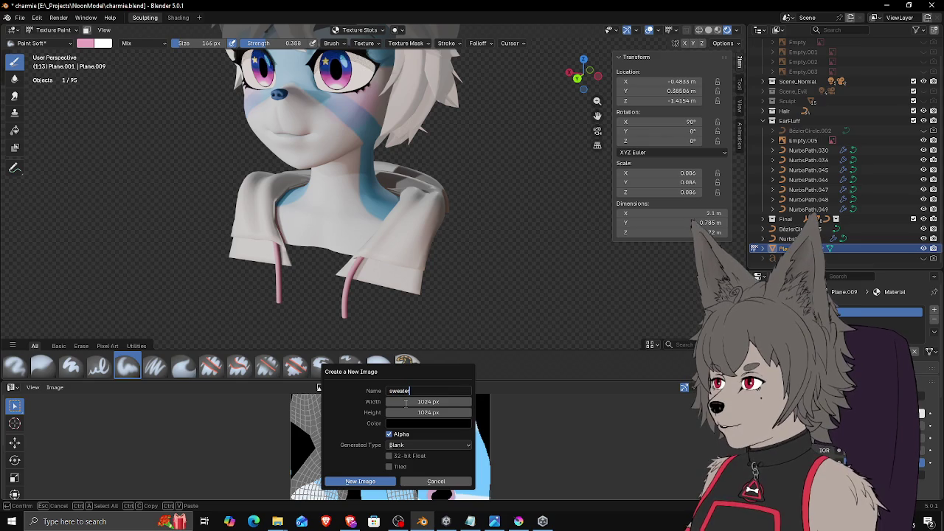
Step: Create the sweater image, link it as an Image Texture to Base Color, and paint a pink shoulder stroke
left_click(369, 482)
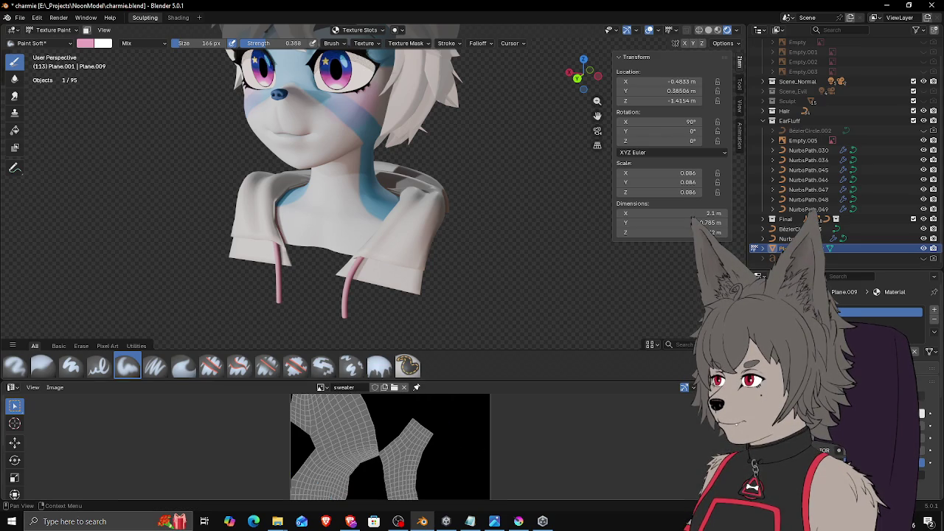
left_click(848, 271)
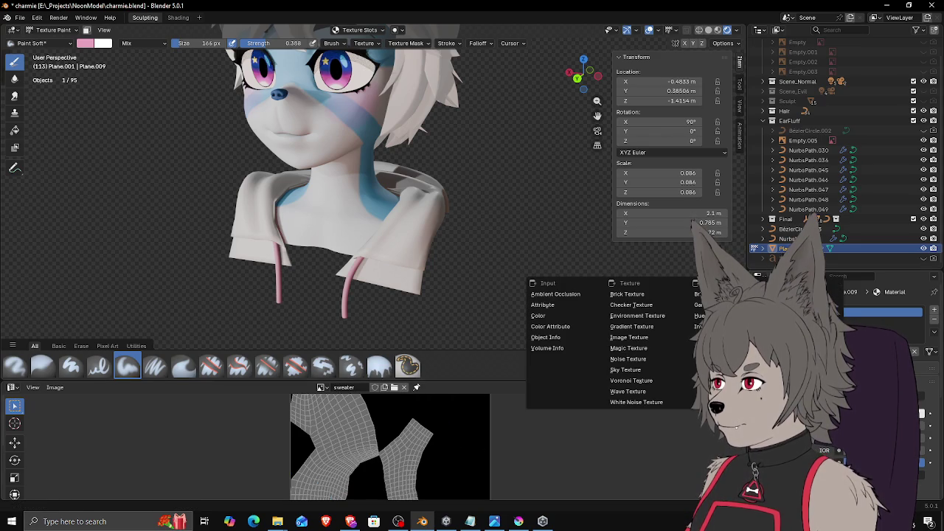
left_click(631, 338)
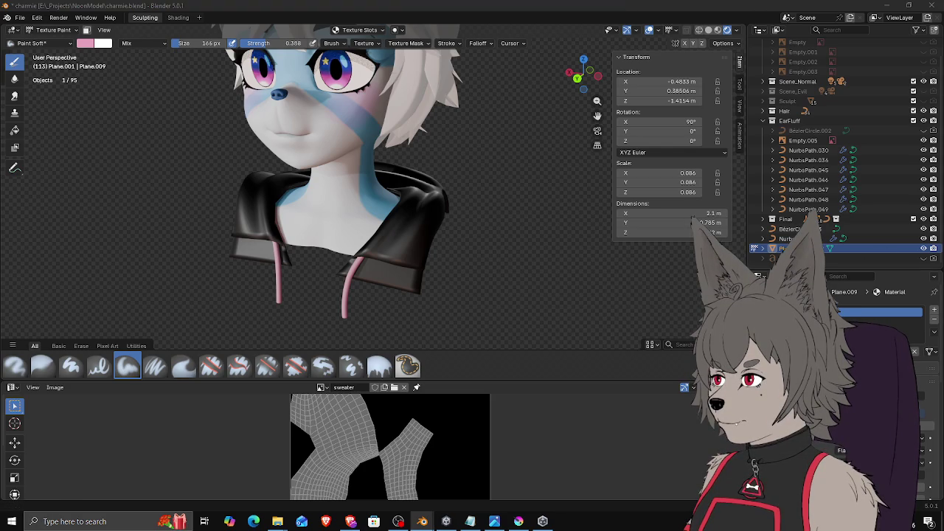
left_click(653, 399)
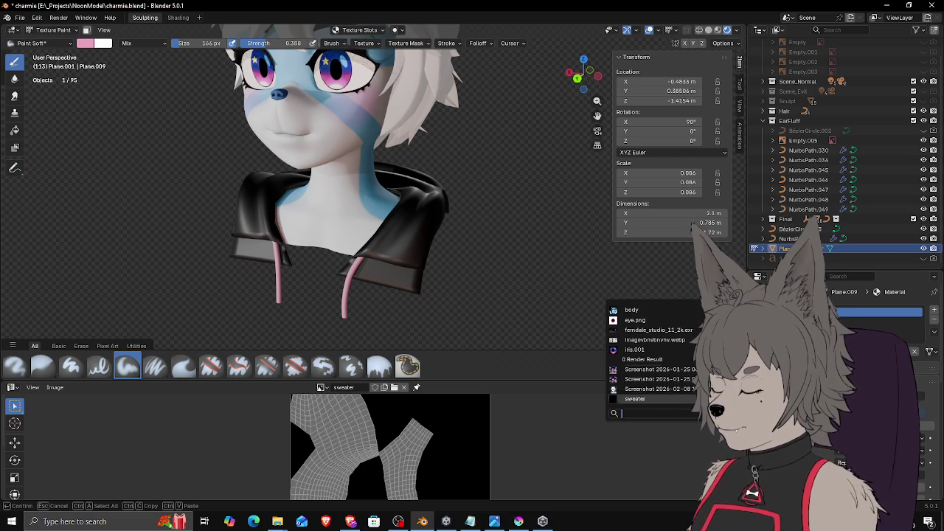
left_click(652, 399)
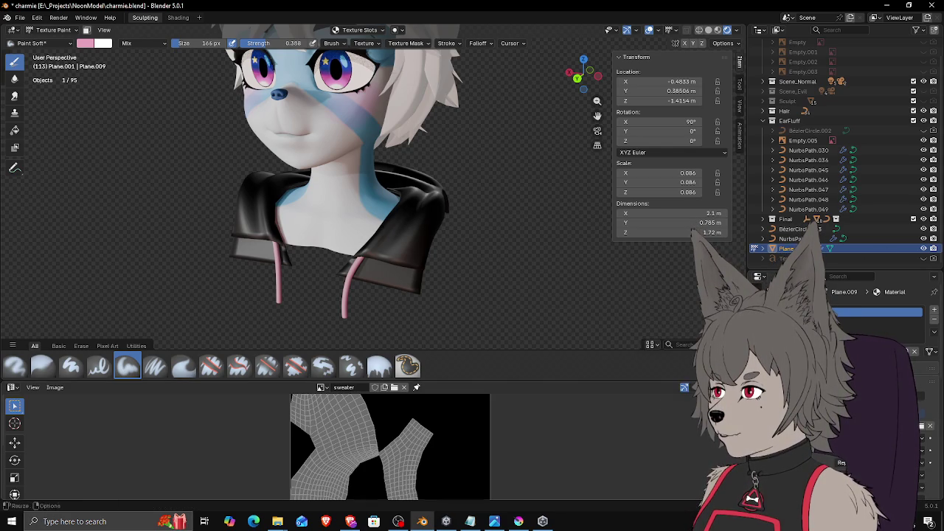
left_click_drag(390, 238, 433, 226)
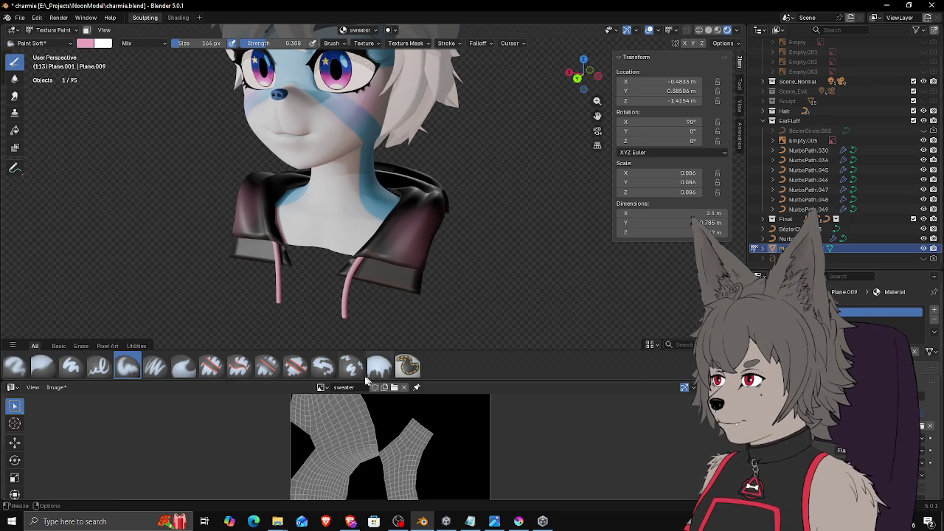
Step: Enlarge the Image Editor and orbit to bring the neck and collar into view
left_click_drag(463, 379, 463, 224)
scroll(409, 369, "up", 3)
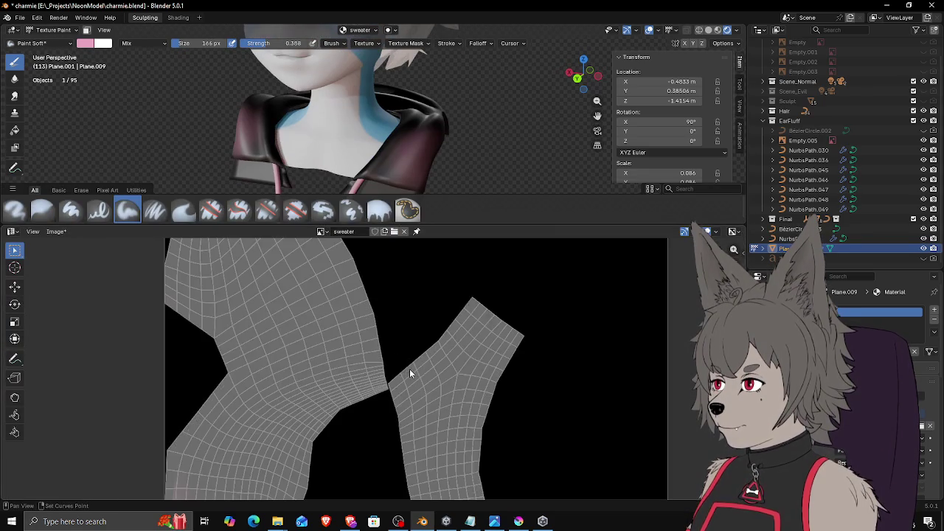
scroll(409, 369, "down", 1)
scroll(437, 141, "up", 3)
middle_click_drag(436, 140, 463, 218, "shift")
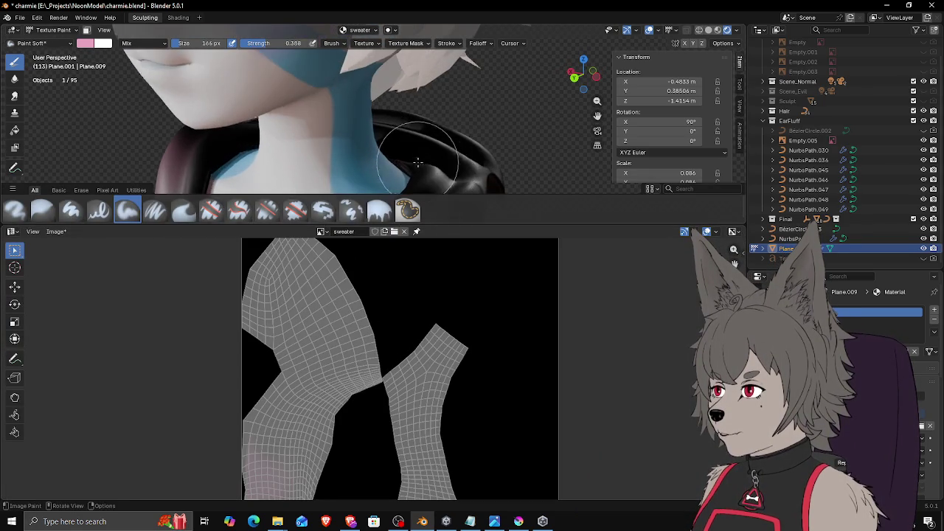
left_click_drag(457, 224, 457, 423)
Step: Paint the collar and its dark underside pink with the Paint Soft brush
mouse_move(453, 295)
middle_mouse_down()
mouse_move(450, 193)
mouse_move(386, 316)
mouse_move(375, 278)
middle_mouse_up()
mouse_move(375, 278)
left_mouse_down()
mouse_move(506, 158)
mouse_move(509, 194)
left_mouse_up()
middle_click_drag(509, 194, 467, 253)
mouse_move(468, 253)
left_mouse_down()
mouse_move(480, 295)
mouse_move(506, 274)
mouse_move(312, 217)
left_mouse_up()
mouse_move(400, 228)
left_mouse_down()
mouse_move(284, 228)
mouse_move(369, 211)
mouse_move(494, 211)
mouse_move(443, 312)
mouse_move(564, 151)
left_mouse_up()
Step: Paint the dark hood flaps and the band under the hood pink, checking the texture image
middle_click_drag(359, 231, 415, 219)
mouse_move(437, 242)
left_mouse_down()
mouse_move(421, 158)
mouse_move(489, 231)
mouse_move(391, 125)
left_mouse_up()
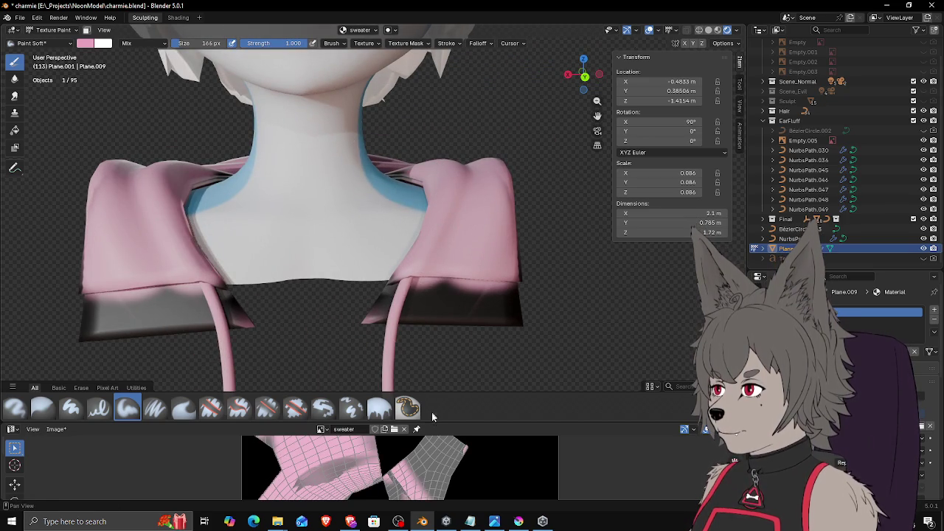
left_click_drag(433, 419, 412, 194)
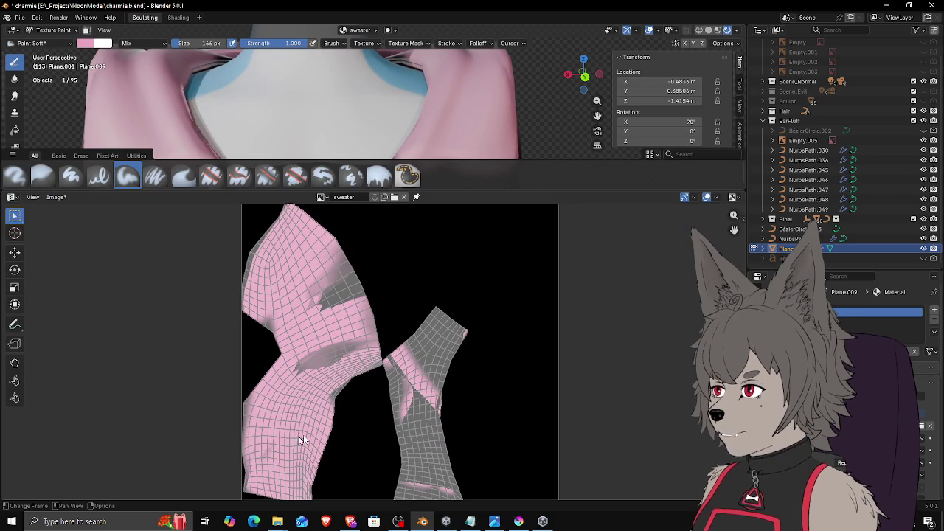
left_click_drag(446, 191, 446, 446)
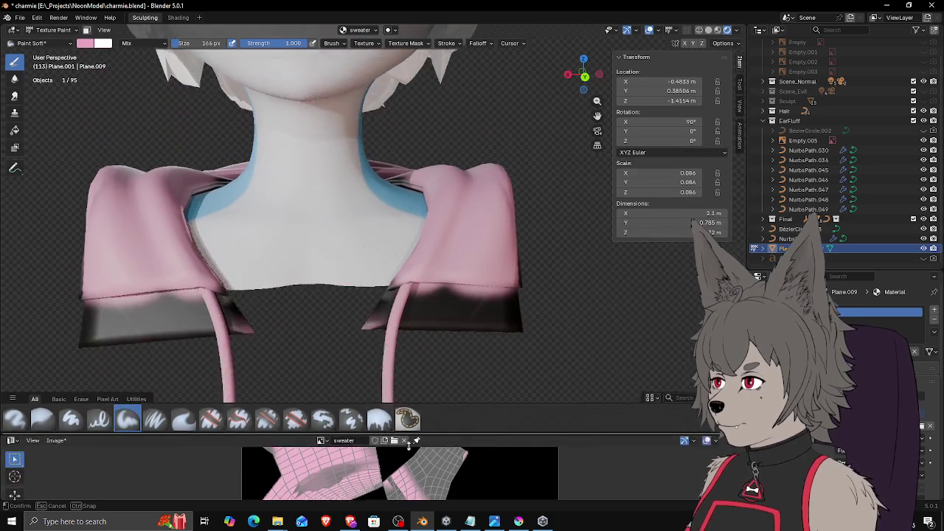
mouse_move(415, 326)
middle_mouse_down()
mouse_move(415, 248)
mouse_move(408, 287)
mouse_move(434, 258)
middle_mouse_up()
mouse_move(356, 328)
left_mouse_down()
mouse_move(346, 352)
mouse_move(379, 334)
left_mouse_up()
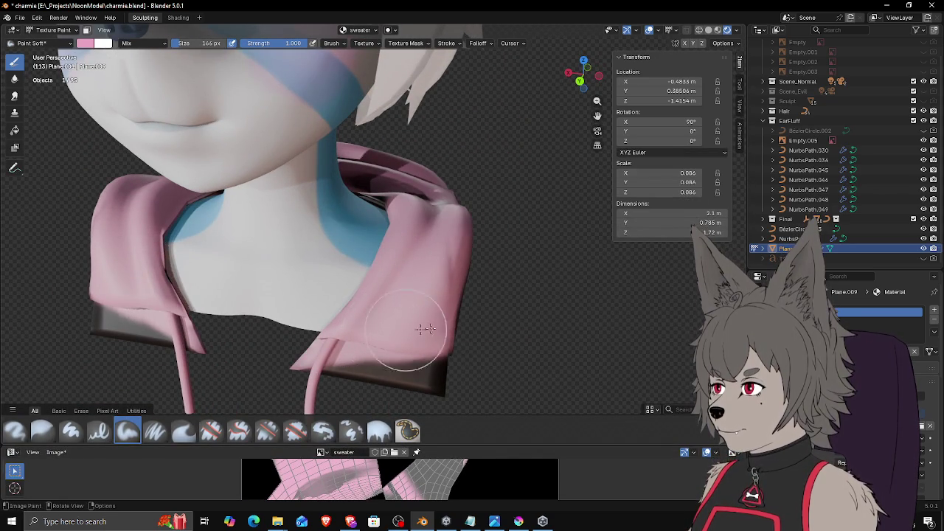
Step: Orbit and zoom around the neck and hood to inspect the pink coverage
middle_click_drag(453, 327, 362, 337)
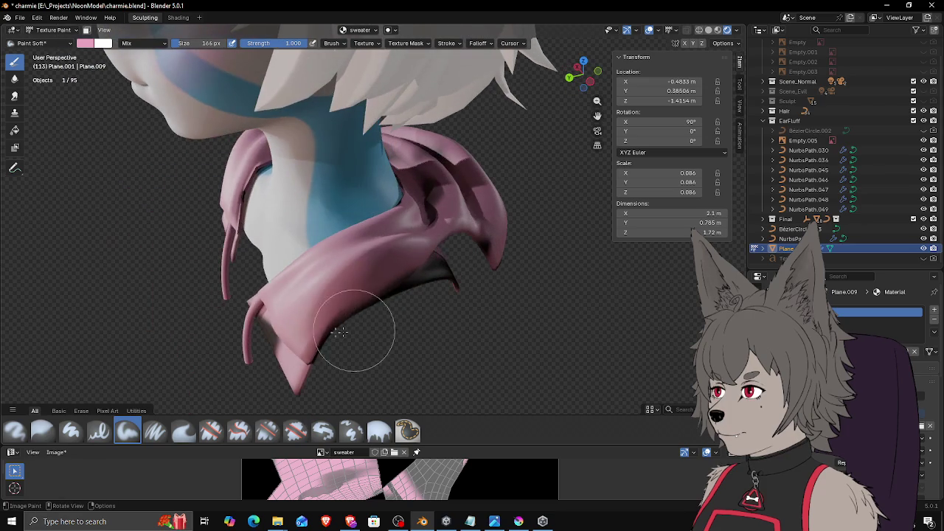
middle_click_drag(302, 291, 439, 212)
mouse_move(479, 300)
middle_mouse_down()
mouse_move(449, 238)
mouse_move(421, 231)
middle_mouse_up()
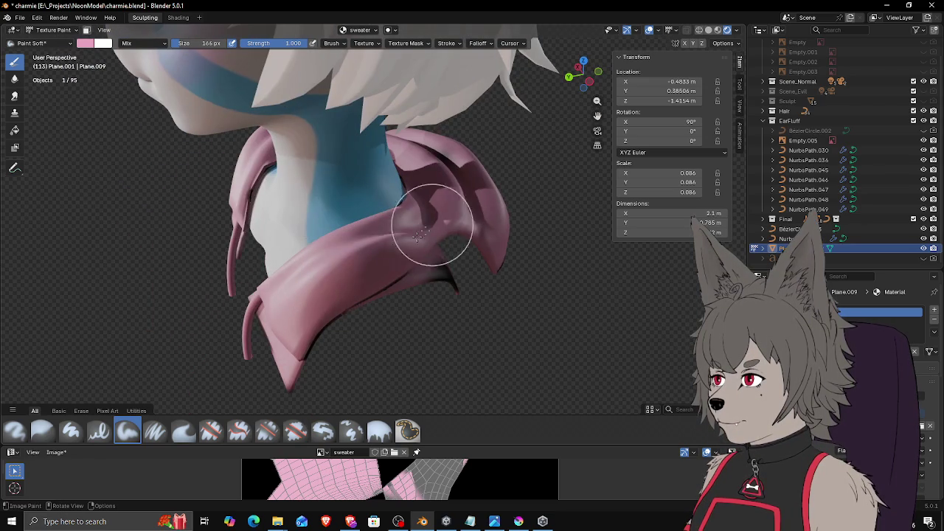
middle_click_drag(533, 236, 443, 260)
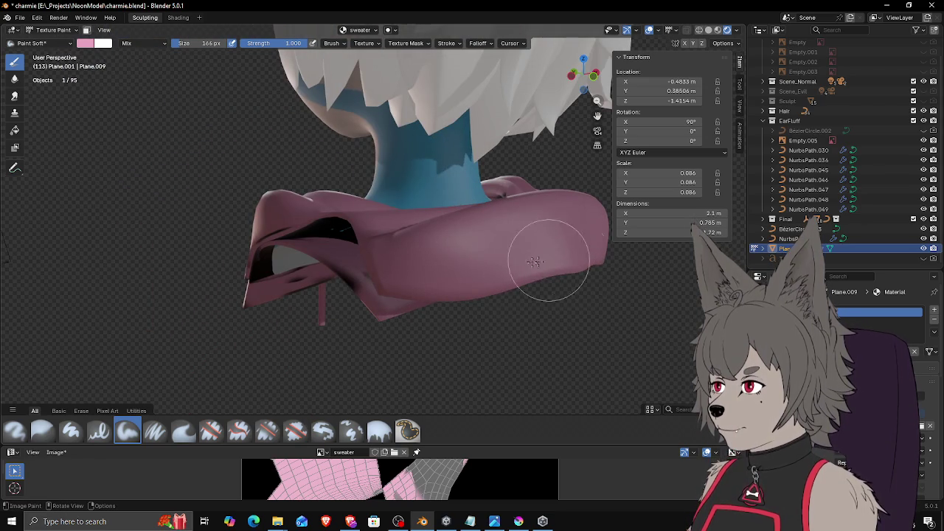
middle_click_drag(583, 267, 419, 331)
mouse_move(432, 295)
middle_mouse_down()
mouse_move(497, 288)
mouse_move(249, 261)
mouse_move(256, 256)
middle_mouse_up()
middle_click_drag(292, 371, 295, 190)
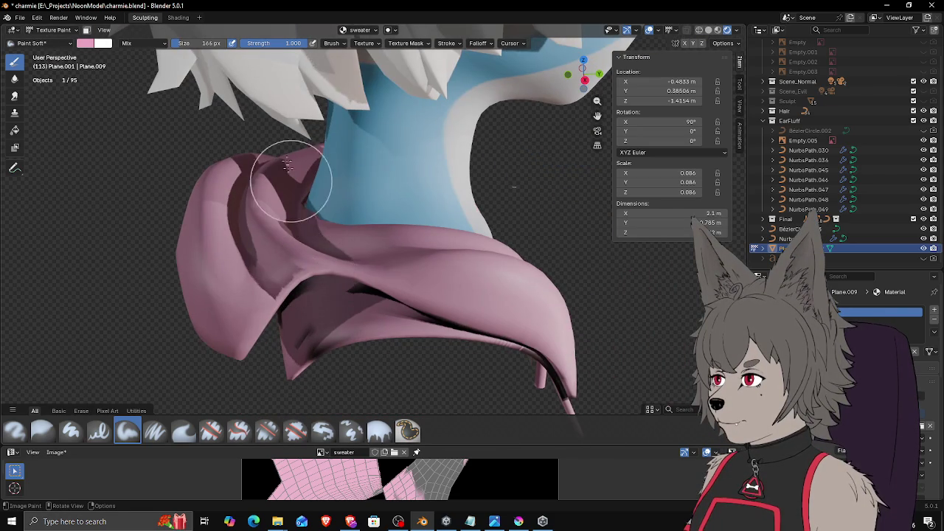
middle_click_drag(596, 327, 288, 292)
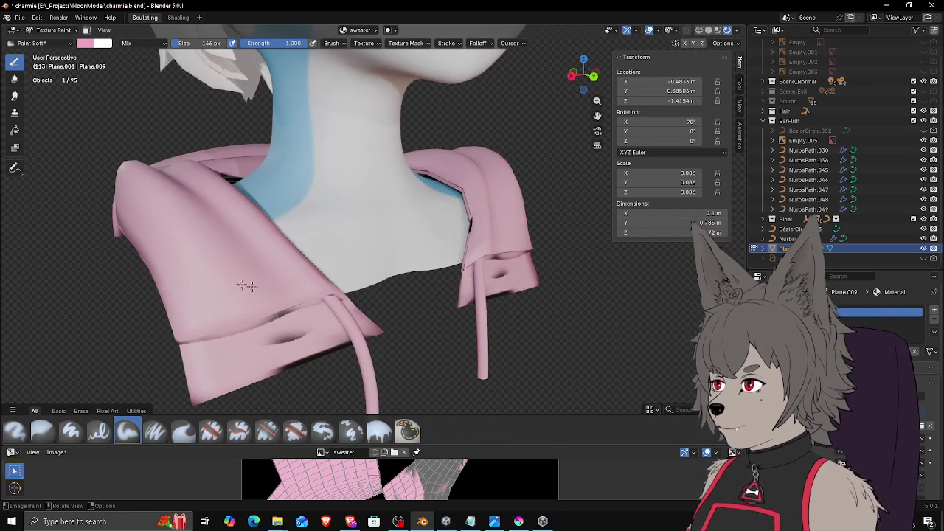
mouse_move(335, 271)
middle_mouse_down()
mouse_move(318, 254)
mouse_move(492, 225)
middle_mouse_up()
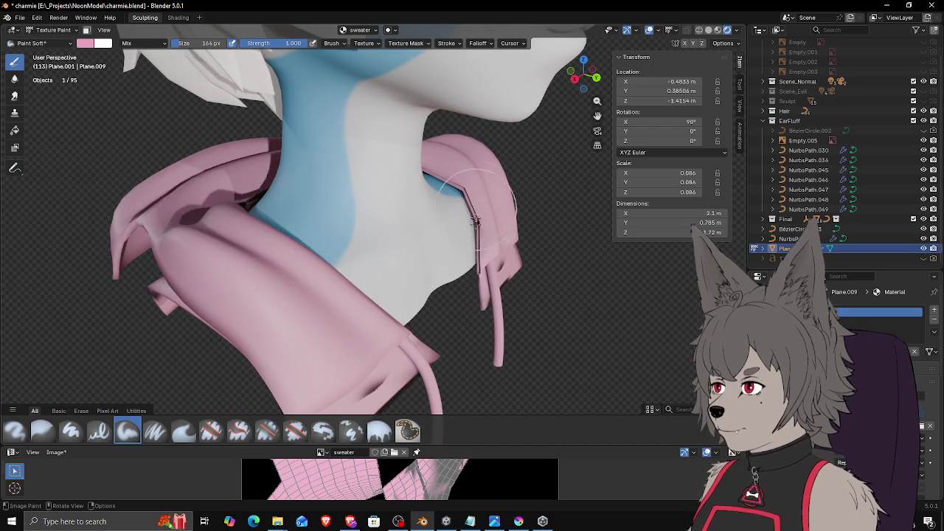
scroll(479, 214, "up", 3)
scroll(517, 228, "up", 1)
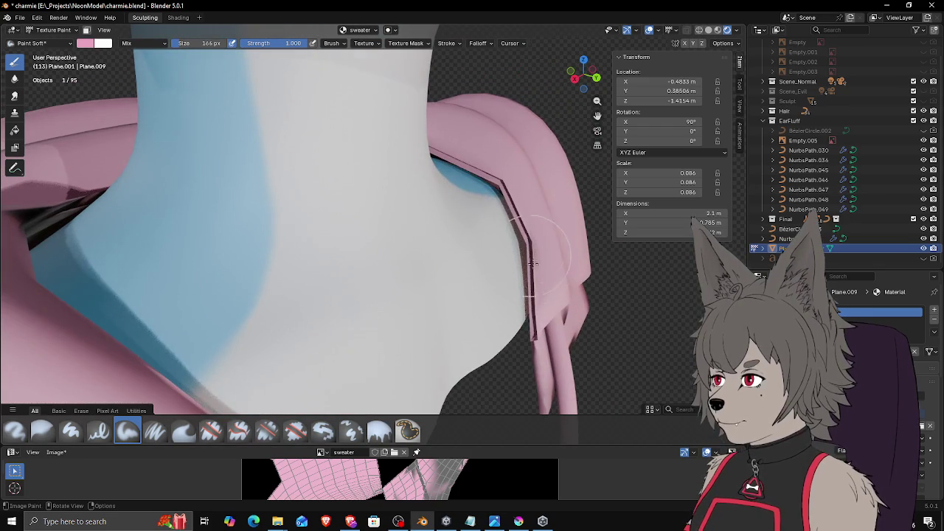
mouse_move(530, 215)
middle_mouse_down()
mouse_move(455, 211)
mouse_move(455, 228)
mouse_move(411, 141)
mouse_move(434, 160)
mouse_move(413, 156)
mouse_move(504, 168)
mouse_move(484, 187)
mouse_move(510, 189)
mouse_move(514, 172)
mouse_move(496, 188)
middle_mouse_up()
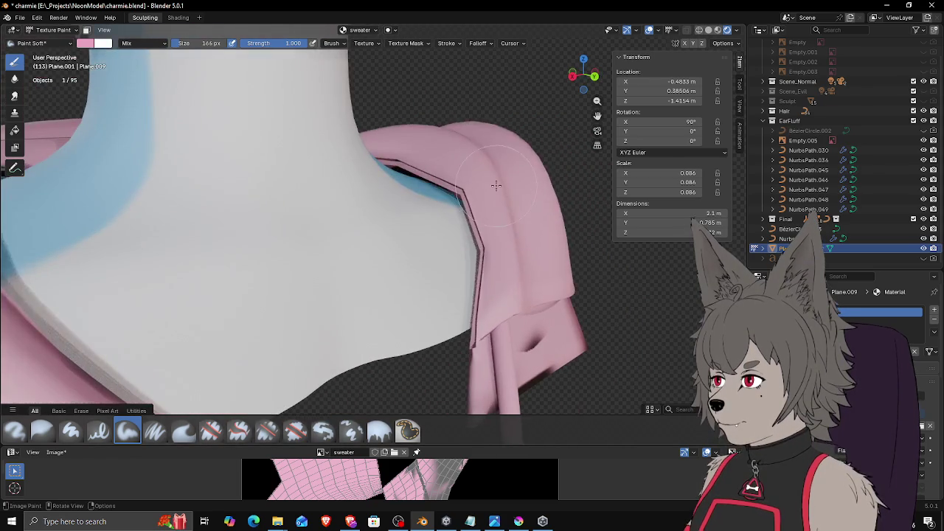
Step: In Edit Mode, select an edge path along the hood and clear its seam
key("Tab")
middle_click_drag(484, 300, 493, 289)
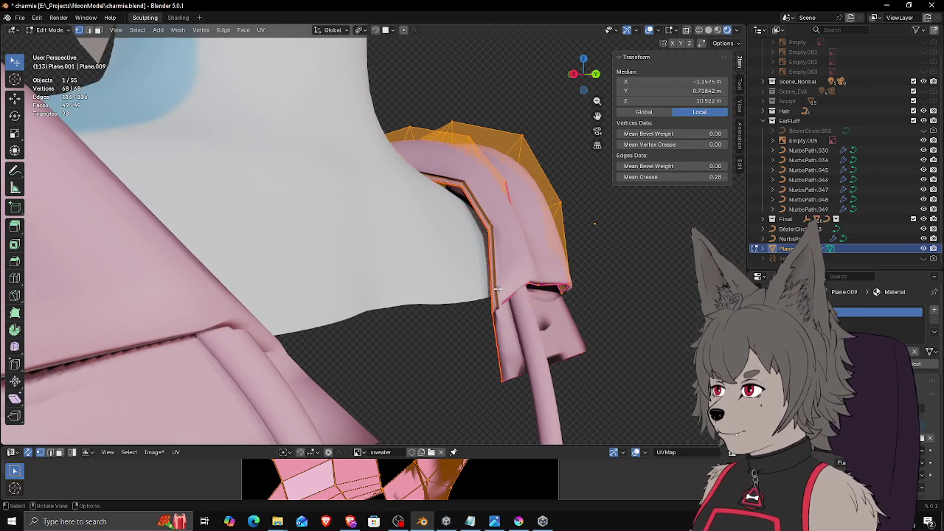
left_click(497, 378)
mouse_move(497, 378)
middle_mouse_down()
mouse_move(353, 251)
mouse_move(406, 158)
mouse_move(553, 133)
mouse_move(494, 168)
mouse_move(544, 142)
middle_mouse_up()
left_click(551, 132, "ctrl")
key("F3")
type("clear s")
key("Return")
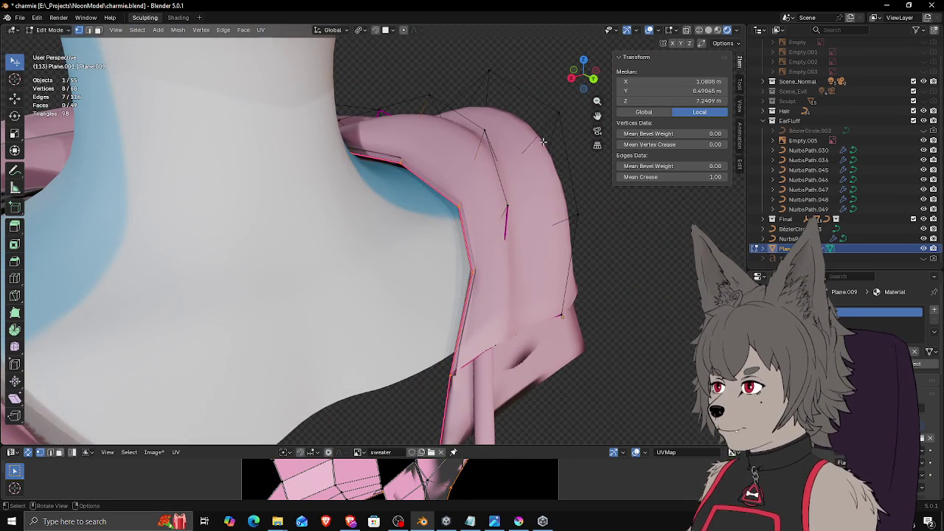
key("Tab")
Step: Clean up the hoodie mesh with Merge by Distance
middle_click_drag(460, 171, 480, 141)
key("Tab")
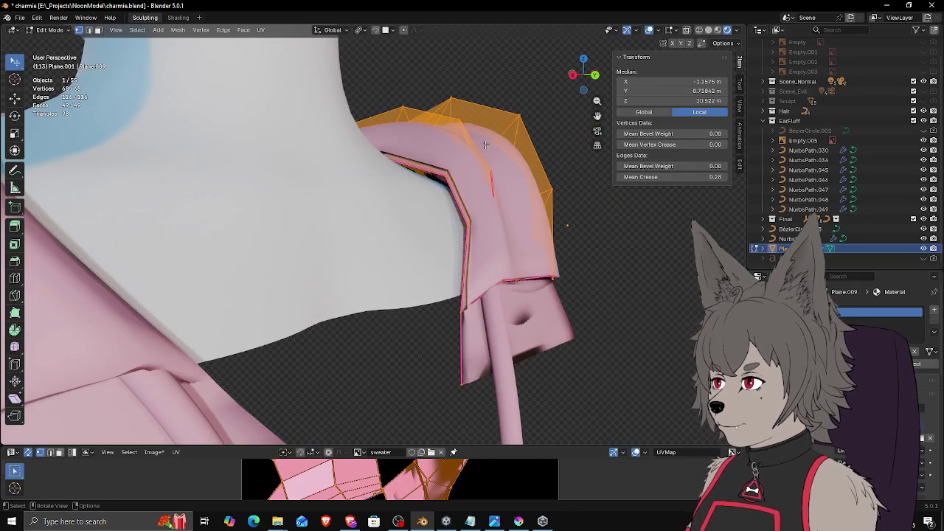
key("F3")
type("merg")
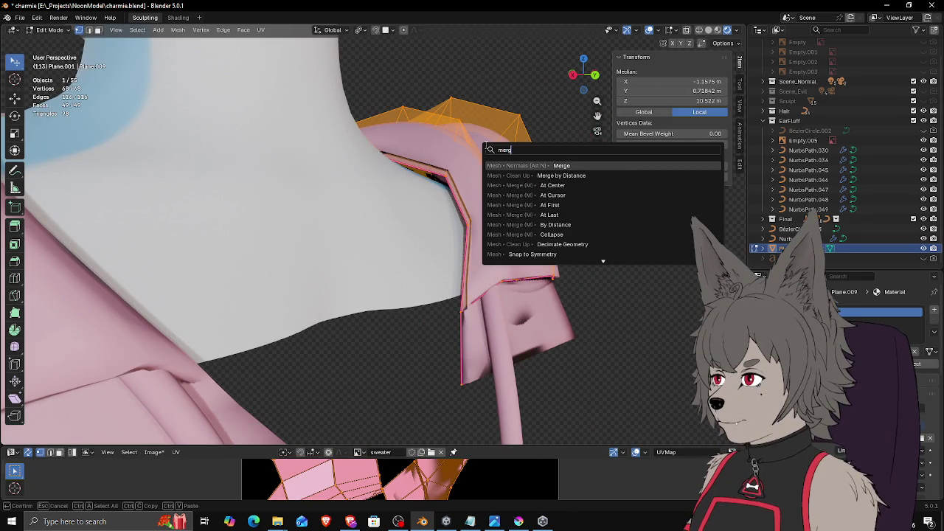
key("Down")
key("Return")
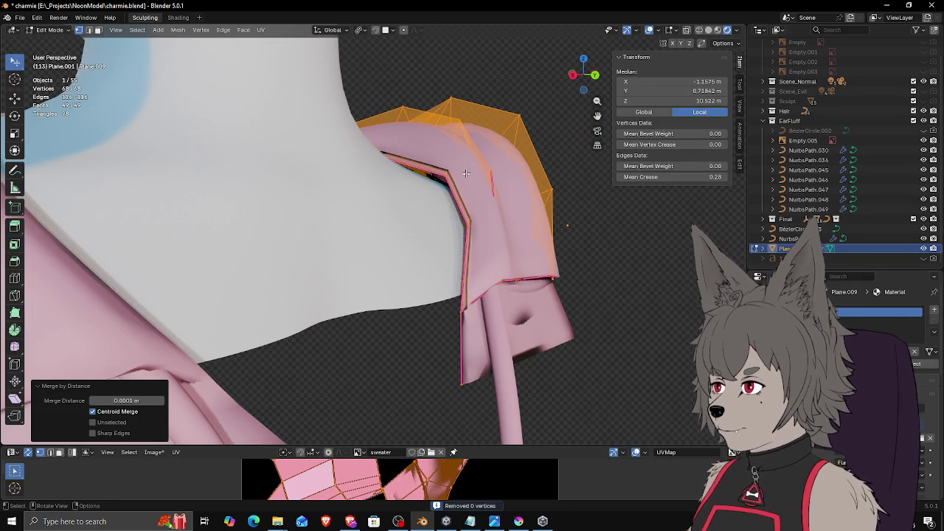
Step: Select an edge path along the hoodie's shoulder piece and rip it open in place
middle_click_drag(488, 179, 512, 170)
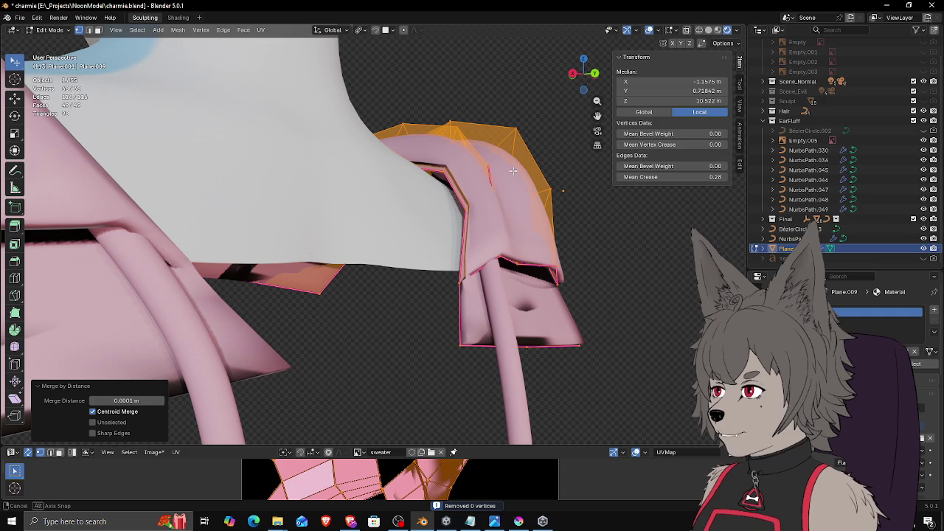
left_click(458, 276)
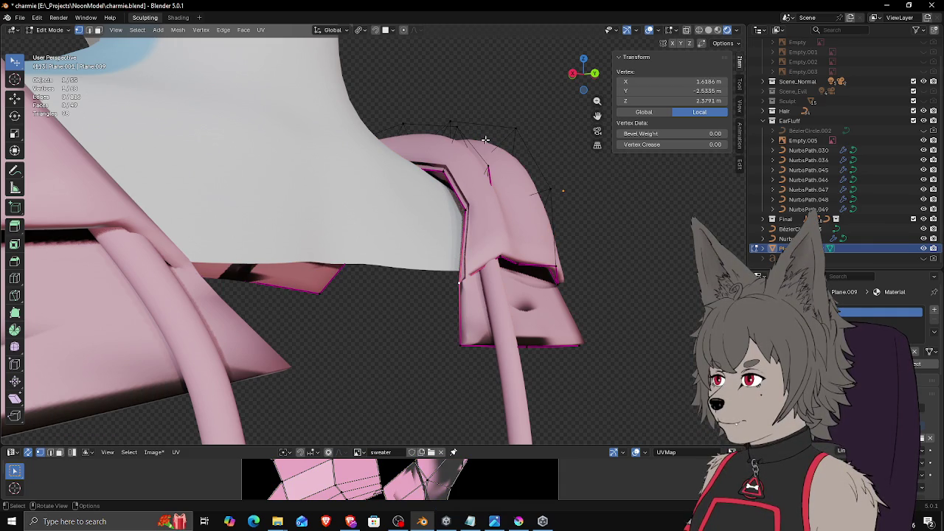
mouse_move(485, 139)
middle_mouse_down()
mouse_move(312, 209)
mouse_move(466, 149)
middle_mouse_up()
left_click(406, 179, "ctrl")
middle_click_drag(405, 180, 516, 178)
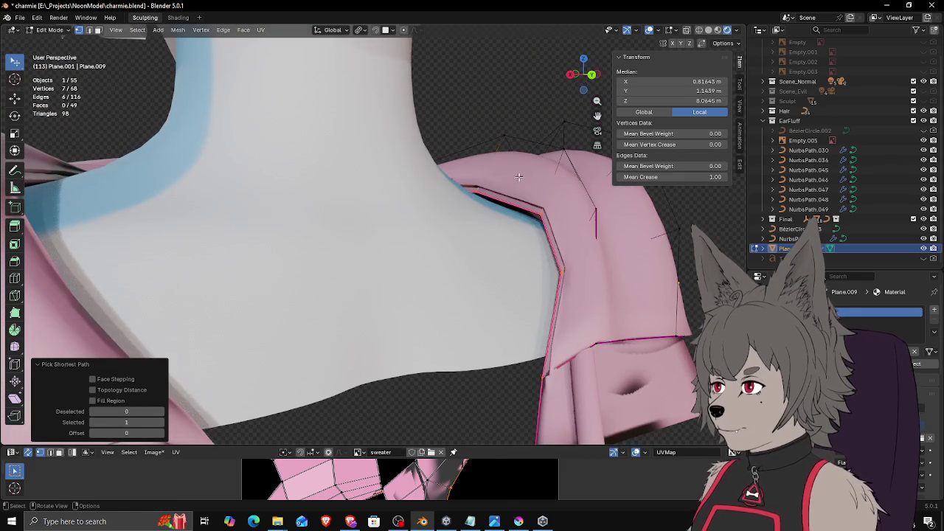
key("shift+d")
right_click(524, 162)
Step: Raise the ripped strip 0.14395 m along Z and select the linked collar piece
key("z")
key("g")
key("z")
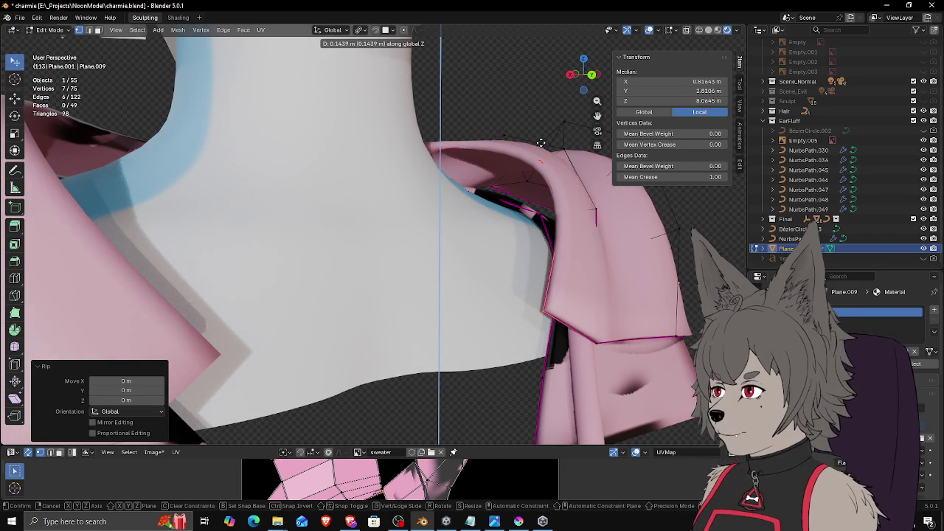
left_click(540, 143)
mouse_move(541, 143)
middle_mouse_down()
mouse_move(576, 206)
mouse_move(522, 192)
mouse_move(500, 205)
middle_mouse_up()
key("ctrl+l")
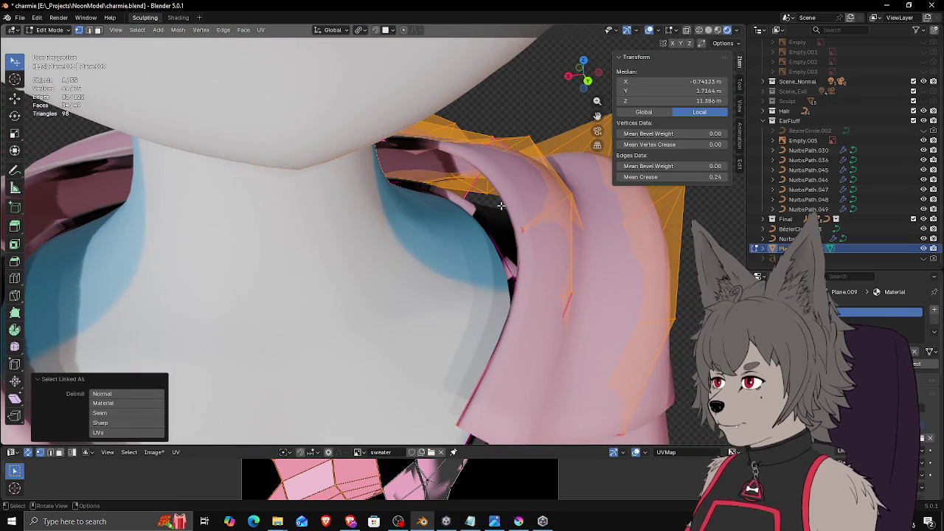
Step: Separate the selected collar into its own object, Plane.010, using P > Selection
key("p")
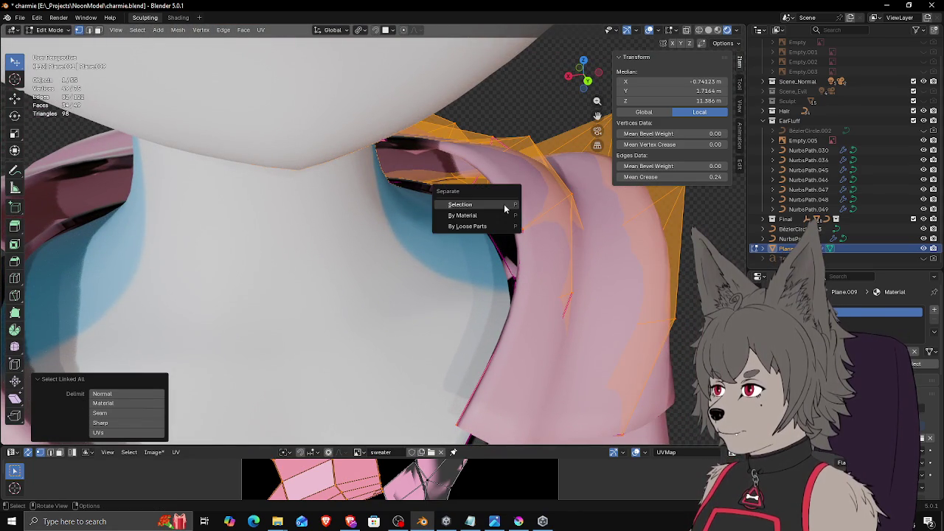
left_click(503, 205)
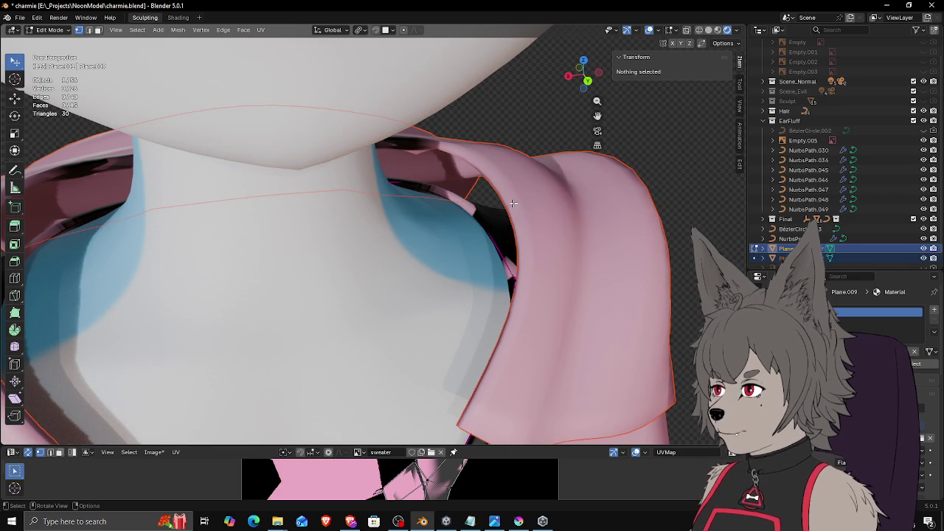
left_click(553, 217)
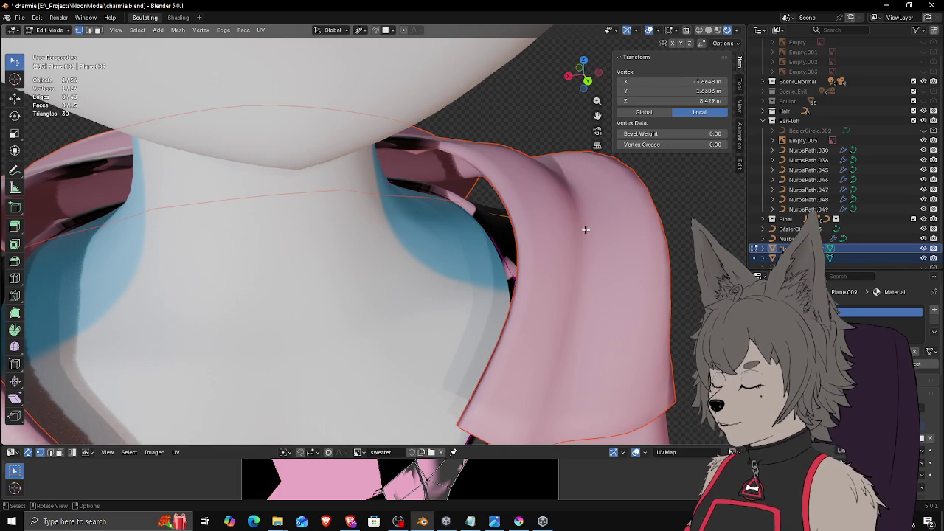
key("Tab")
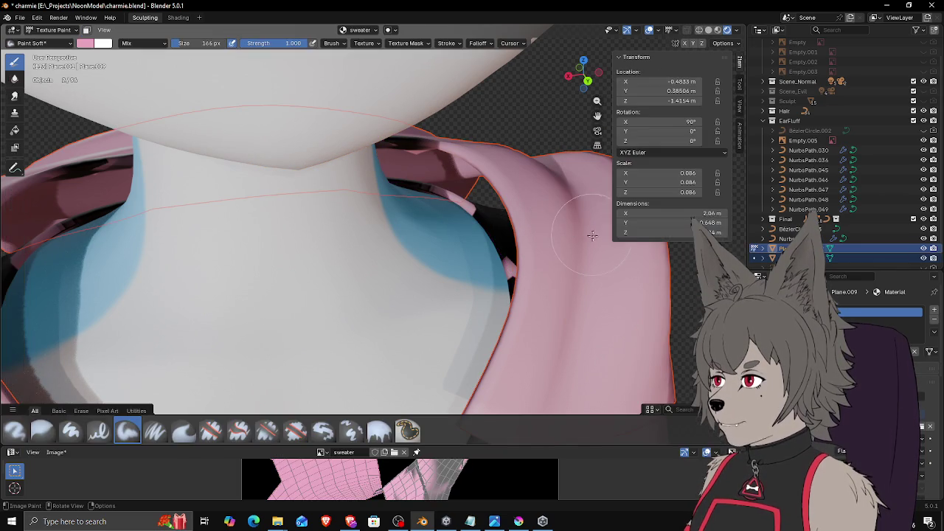
key("Tab")
mouse_move(577, 242)
middle_mouse_down("shift")
mouse_move(527, 203)
mouse_move(375, 262)
middle_mouse_up("shift")
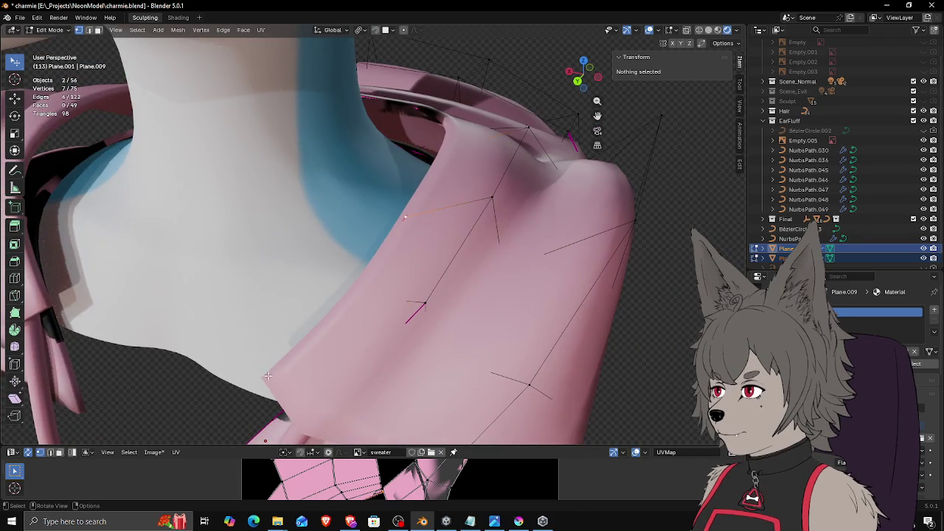
Step: Select an edge path along the hem and lower it about 0.16 m on Z
left_click(268, 376)
middle_click_drag(268, 376, 487, 275)
mouse_move(520, 246)
middle_mouse_down()
mouse_move(487, 206)
mouse_move(438, 84)
mouse_move(407, 67)
middle_mouse_up()
scroll(486, 207, "up", 3)
left_click(469, 190, "ctrl")
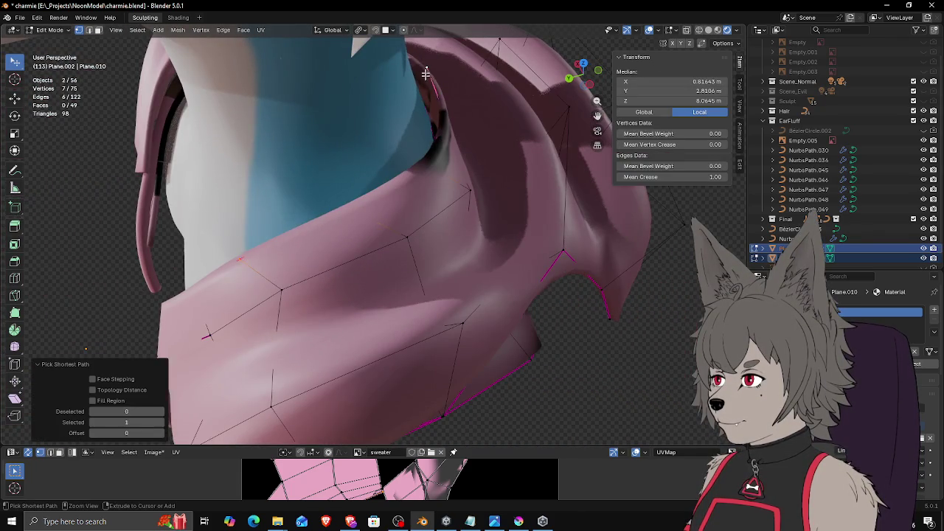
middle_click_drag(469, 191, 493, 222)
key("g")
key("z")
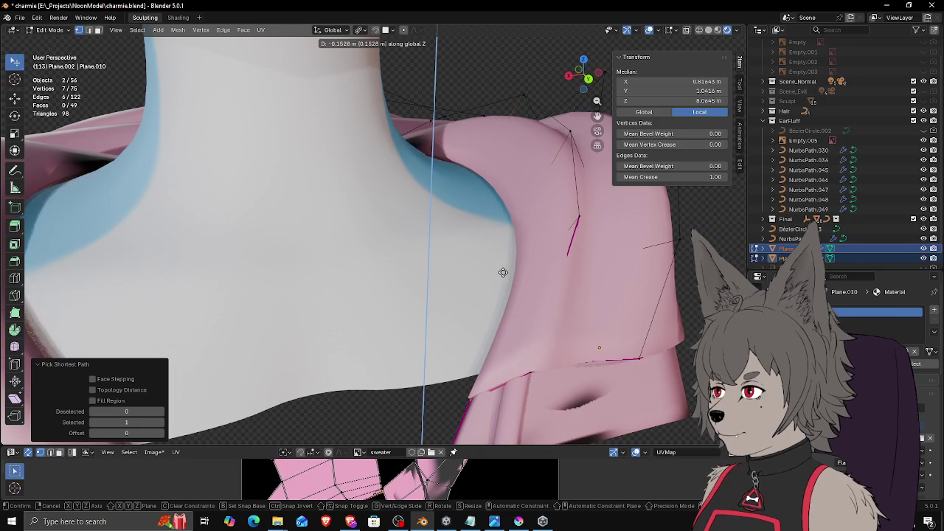
left_click(503, 273)
Step: Make a small extra vertical adjustment to the hem edges, then deselect all
middle_click_drag(503, 273, 507, 242, "shift")
key("g")
key("z")
left_click(511, 244)
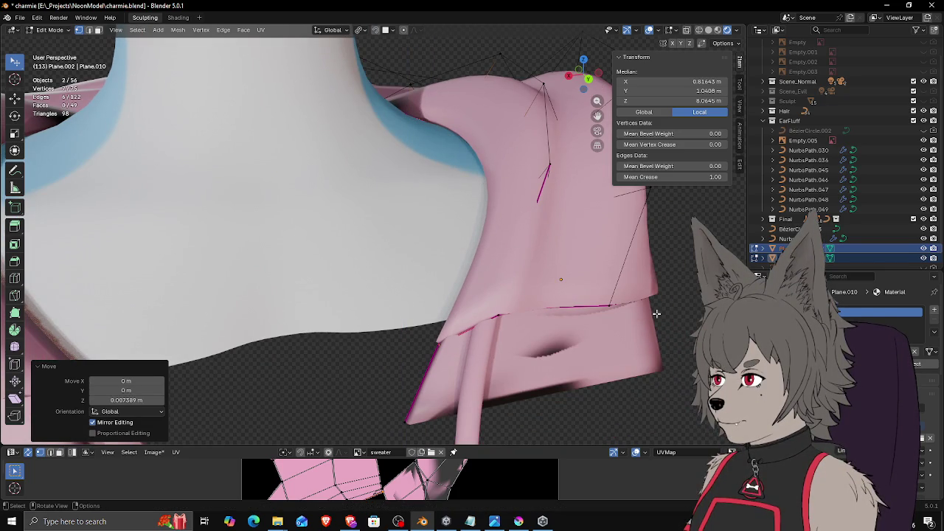
left_click(689, 310)
scroll(684, 312, "down", 2)
middle_click_drag(595, 319, 586, 320)
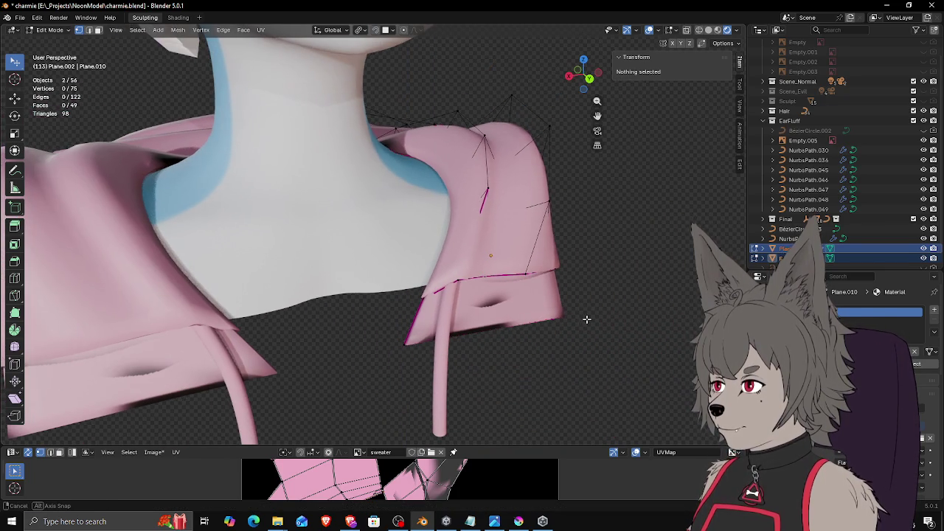
Step: Move a vertex on the hood edge vertically along Z
left_click(428, 293)
key("g")
key("Escape")
mouse_move(424, 292)
middle_mouse_down()
mouse_move(501, 250)
mouse_move(538, 266)
middle_mouse_up()
key("g")
key("z")
left_click(505, 245)
scroll(539, 266, "up", 3)
scroll(568, 279, "down", 2)
Step: Return to Edit Mode and switch to editing the separated collar object Plane.010
key("ctrl+Tab")
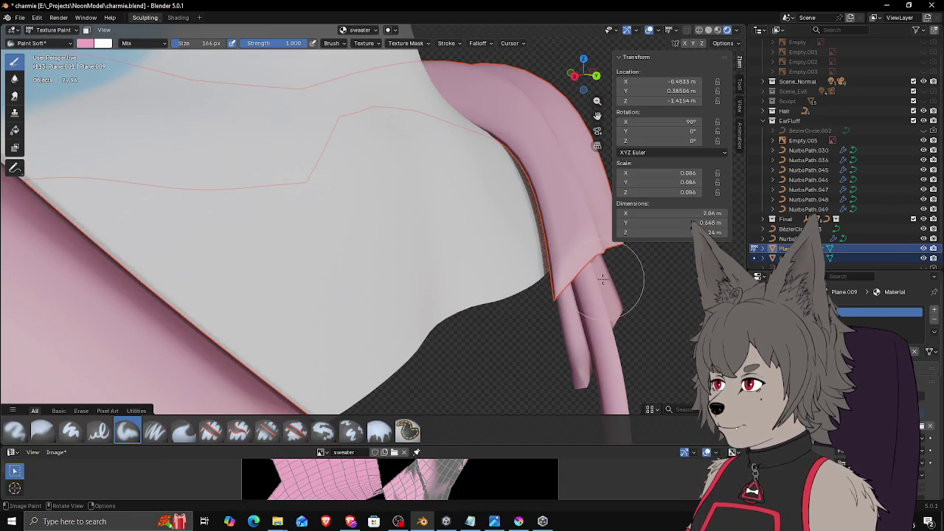
middle_click_drag(601, 270, 561, 253)
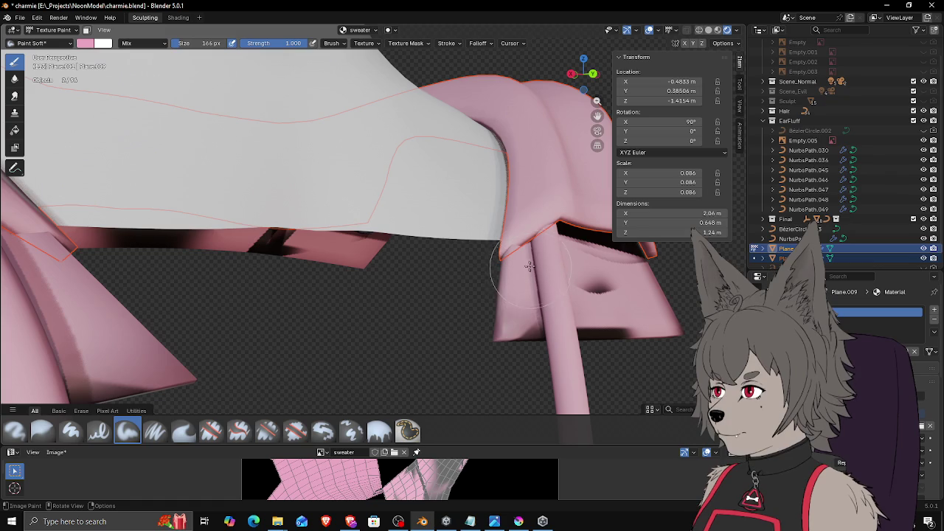
left_click(52, 30)
left_click(44, 46)
key("alt+q")
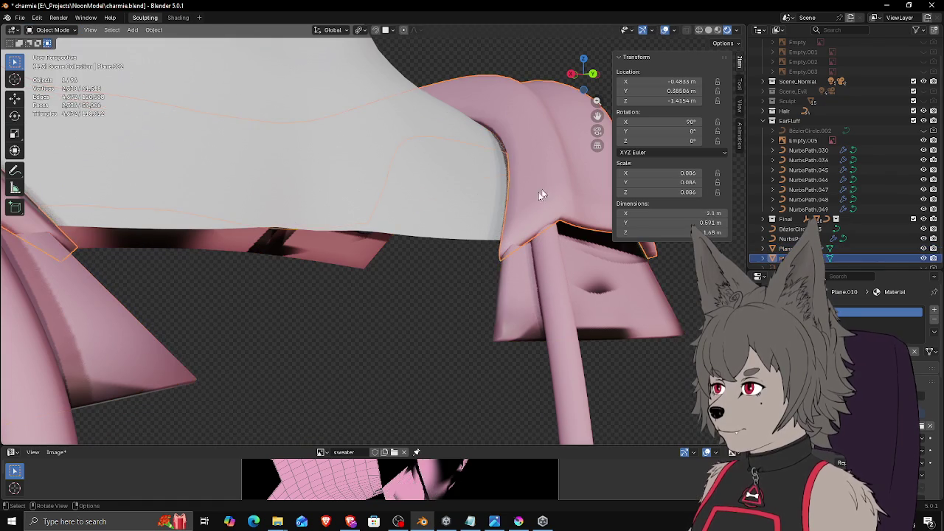
Step: Raise a collar edge vertex along Z, then fine-tune its position freely
left_click(511, 245)
key("g")
key("z")
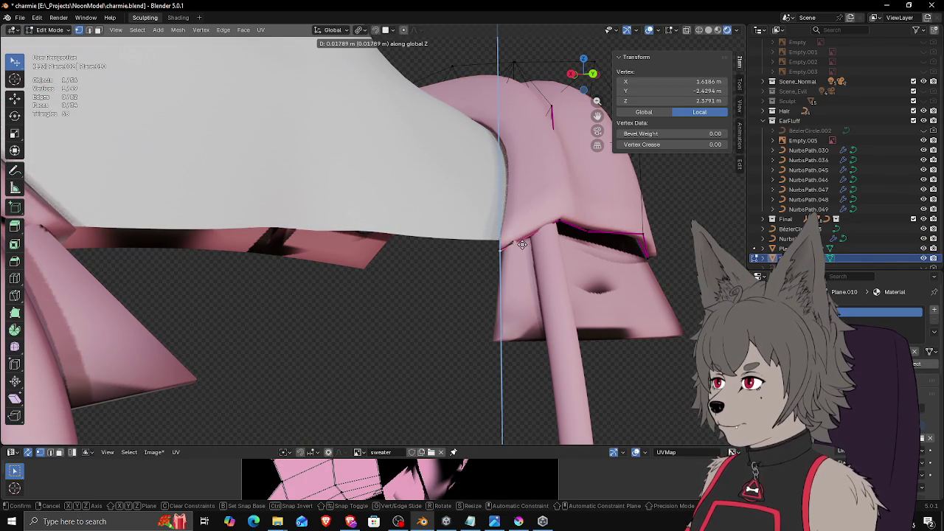
left_click(522, 244)
key("g")
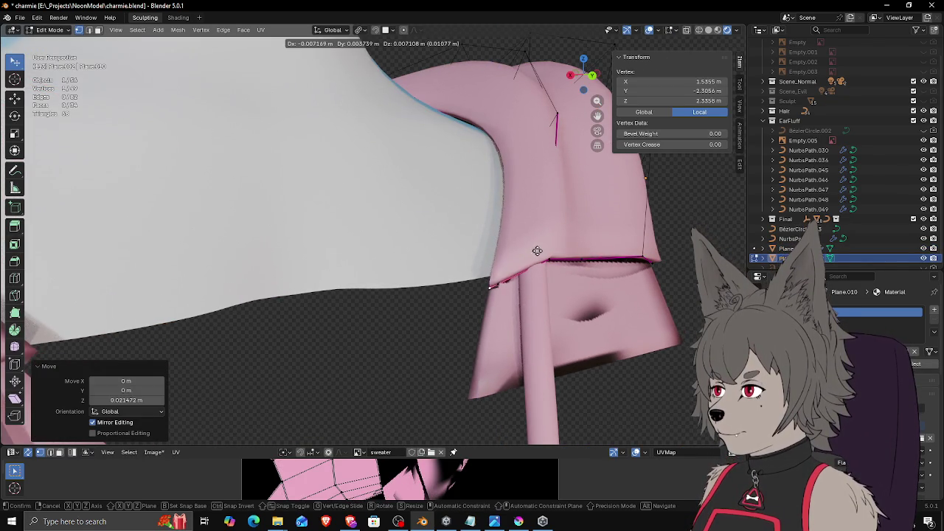
left_click(538, 251)
middle_click_drag(538, 251, 575, 256)
key("g")
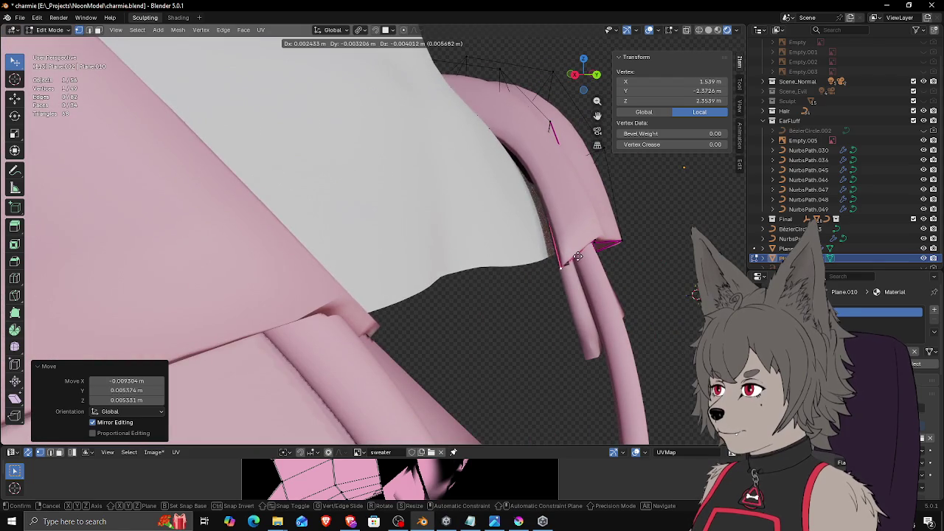
left_click(576, 255)
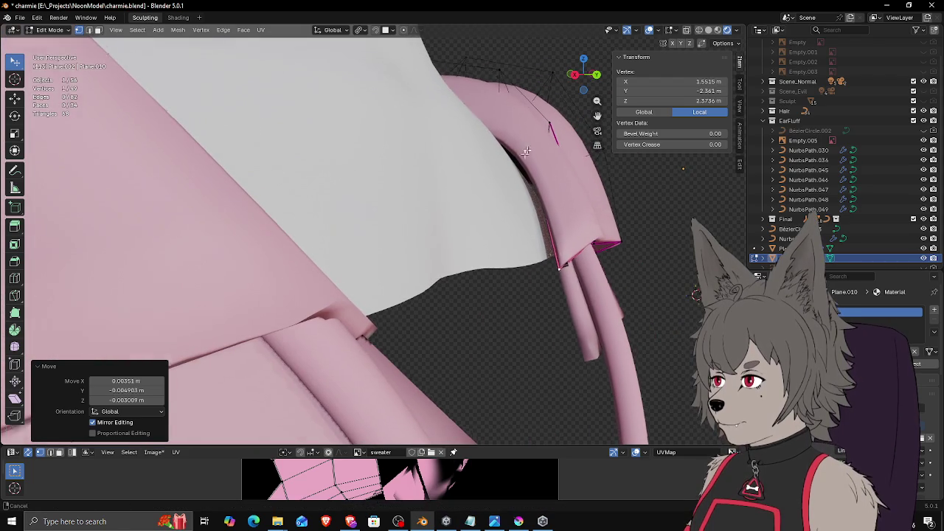
Step: Select a hidden collar vertex in wireframe view and move it back in solid shading
middle_click_drag(530, 144, 508, 188)
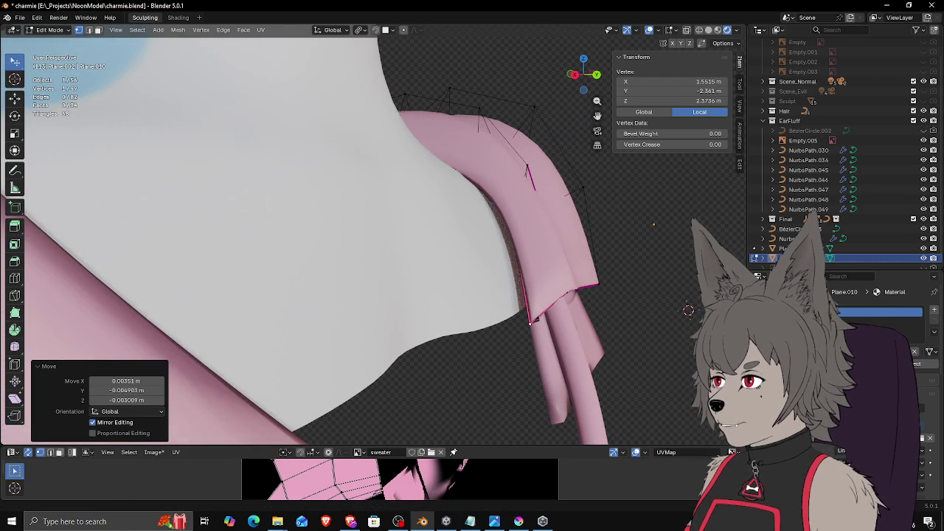
key("alt+a")
key("z")
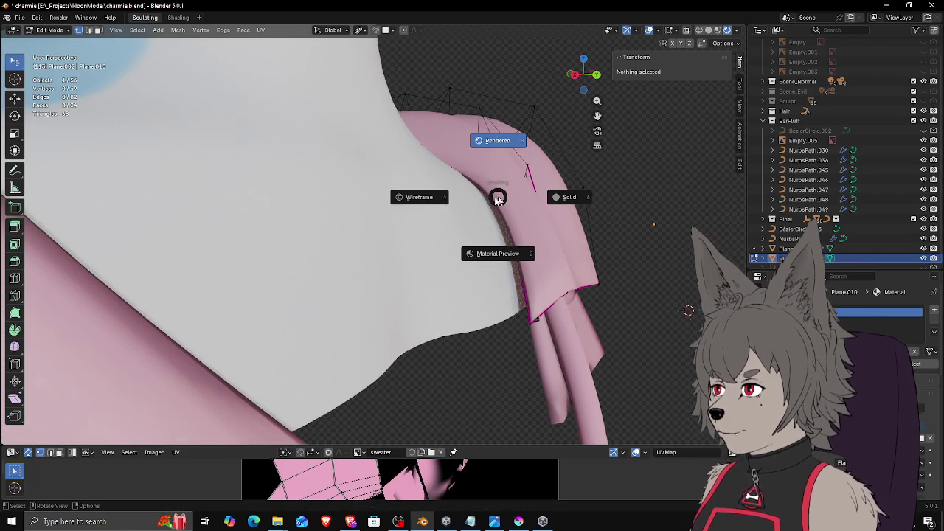
key("4")
left_click(484, 175)
middle_click_drag(483, 175, 483, 201)
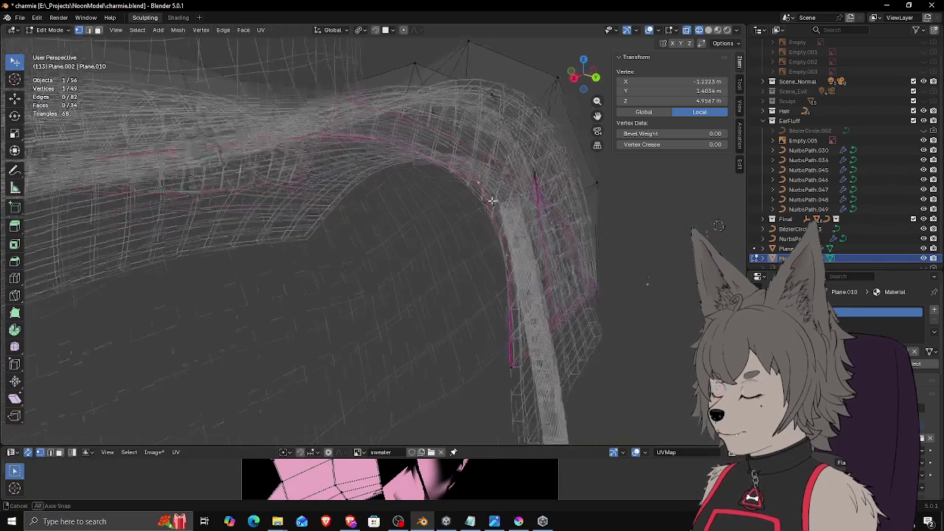
key("shift+z")
key("g")
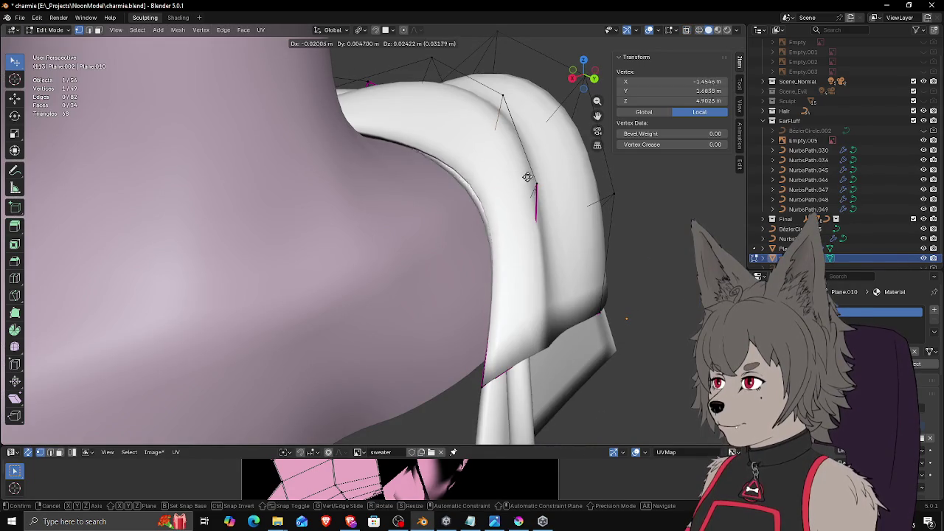
left_click(524, 187)
Step: Reposition more collar vertices so the strip follows the collar's underside edge
mouse_move(524, 188)
middle_mouse_down()
mouse_move(536, 184)
mouse_move(527, 198)
mouse_move(571, 169)
middle_mouse_up()
key("g")
left_click(525, 200)
key("g")
left_click(569, 170)
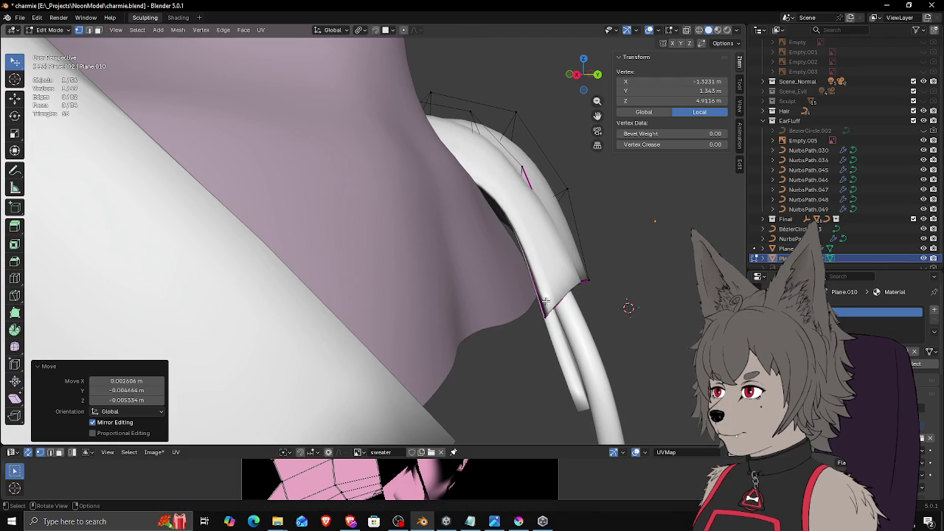
key("g")
left_click(542, 309)
mouse_move(546, 310)
middle_mouse_down()
mouse_move(588, 270)
mouse_move(583, 286)
mouse_move(460, 217)
mouse_move(421, 248)
mouse_move(445, 246)
mouse_move(394, 228)
mouse_move(365, 194)
mouse_move(472, 224)
middle_mouse_up()
key("g")
left_click(588, 270)
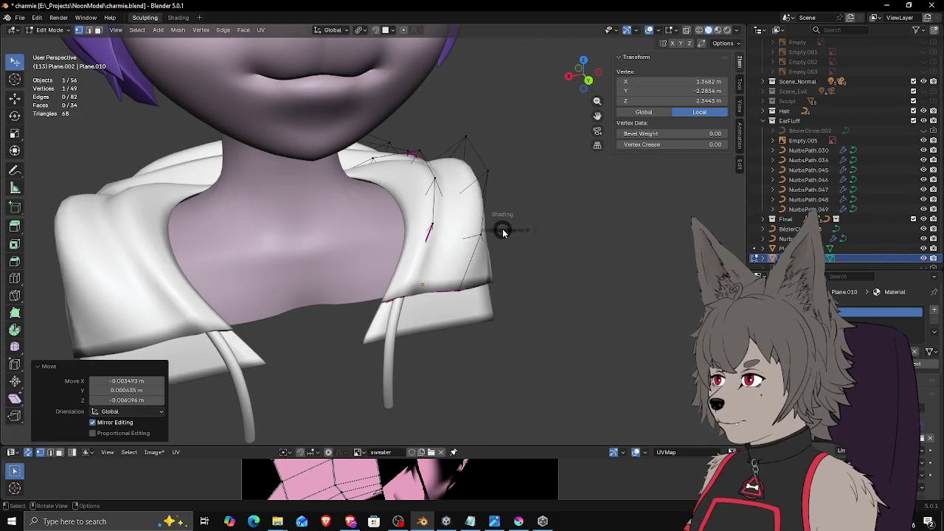
Step: Check the collar in wireframe, then start editing the Plane.001 hoodie mesh
key("z")
left_click(435, 228)
key("z")
left_click(560, 233)
key("Tab")
left_click(493, 214)
key("Tab")
Step: Move the first hood rim vertices inward to hug the neck
mouse_move(424, 215)
middle_mouse_down()
mouse_move(376, 193)
mouse_move(461, 192)
mouse_move(366, 208)
mouse_move(376, 165)
mouse_move(398, 136)
mouse_move(446, 183)
mouse_move(388, 177)
middle_mouse_up()
key("g")
left_click(379, 191)
left_click(445, 190)
key("g")
left_click(472, 197)
scroll(372, 193, "up", 2)
Step: Nudge further hood rim vertices into place around the neck
left_click(446, 182)
key("g")
left_click(475, 177)
left_click(383, 177)
key("g")
left_click(387, 177)
left_click(337, 245)
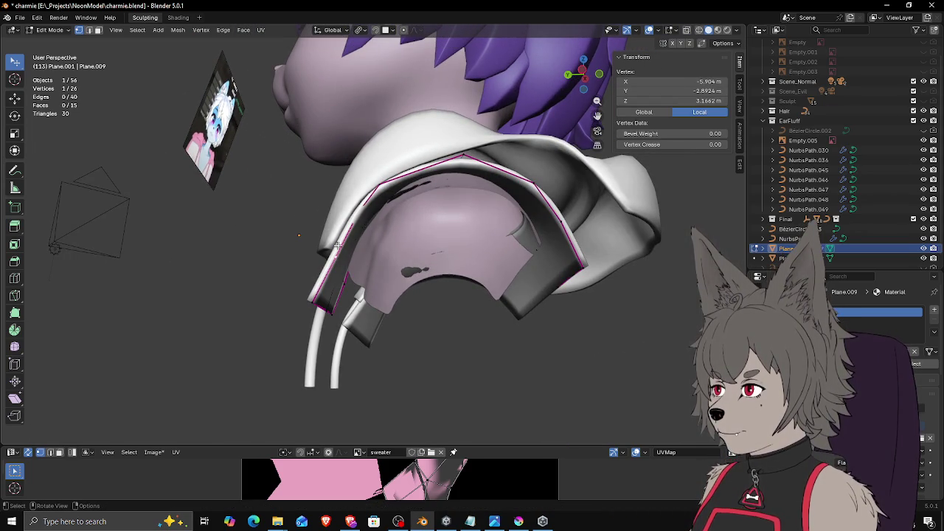
Step: Move the remaining hood rim vertices into place around the neck
middle_click_drag(352, 223, 324, 221)
key("g")
left_click(317, 222)
left_click(391, 193)
key("g")
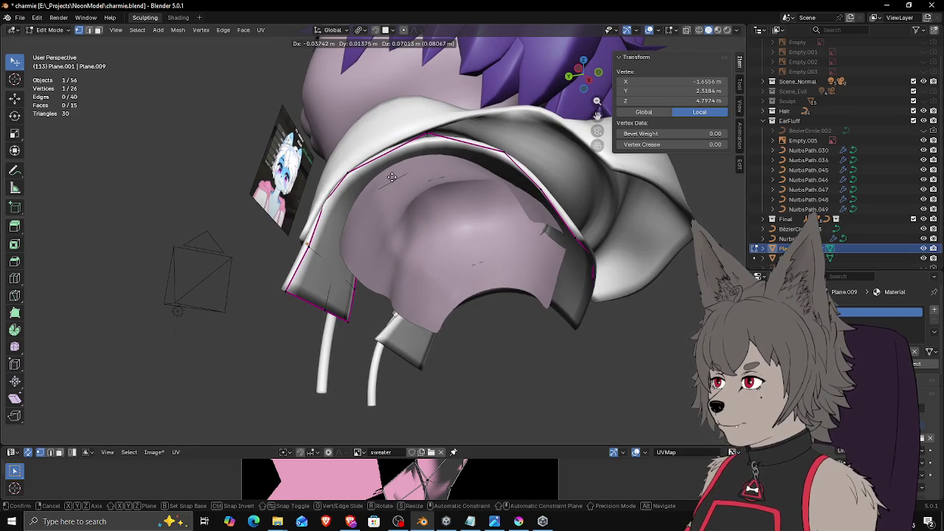
left_click(394, 178)
mouse_move(395, 178)
middle_mouse_down()
mouse_move(553, 211)
mouse_move(505, 215)
middle_mouse_up()
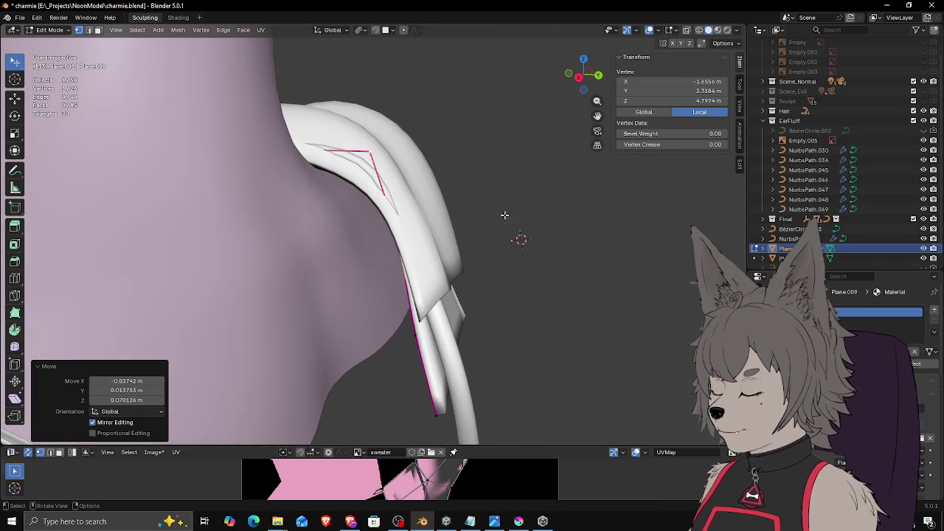
mouse_move(505, 215)
middle_mouse_down()
mouse_move(469, 165)
mouse_move(449, 166)
mouse_move(462, 183)
middle_mouse_up()
Step: Adjust hood and collar vertices beneath the neck to tighten the fit
key("g")
left_click(462, 184)
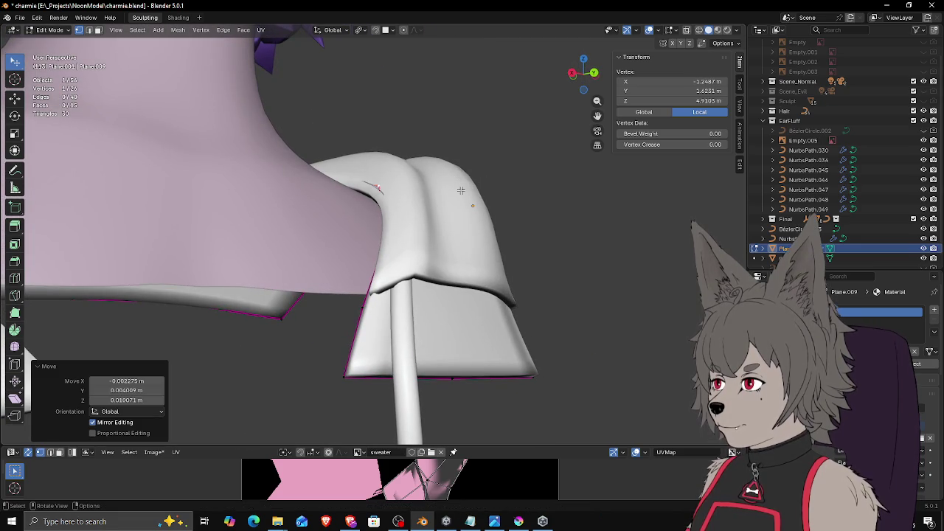
key("g")
left_click(464, 194)
middle_click_drag(464, 194, 480, 162)
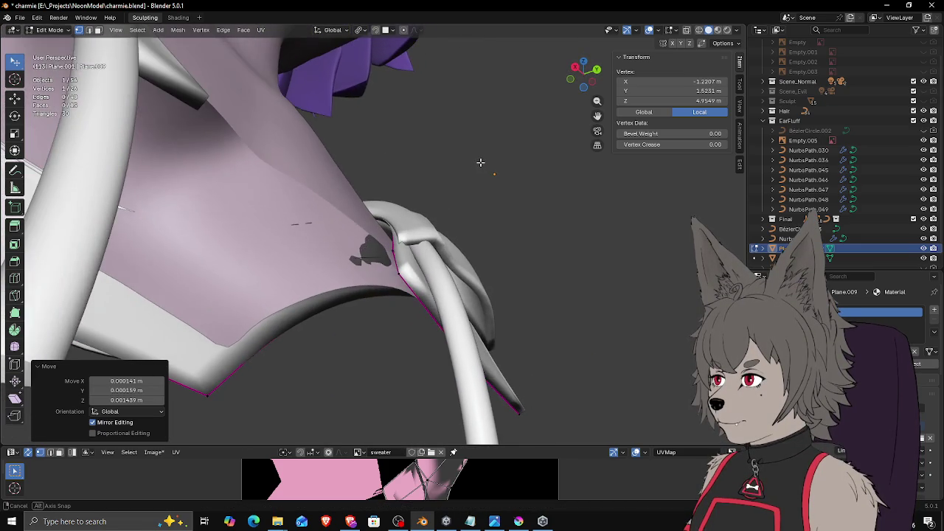
key("g")
left_click(485, 199)
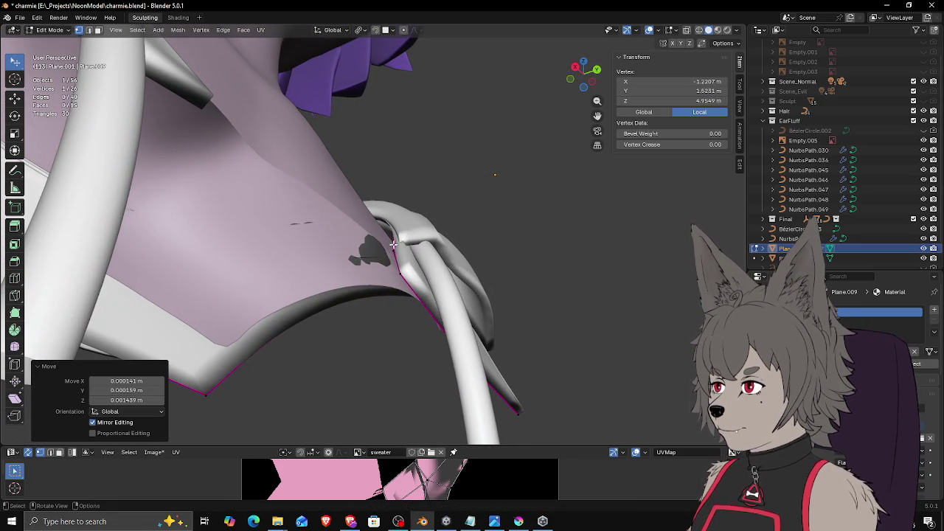
Step: Reposition collar and hood vertices beside the drawstring on Plane.010
left_click(424, 228)
middle_click_drag(424, 228, 418, 252)
key("g")
key("Escape")
key("g")
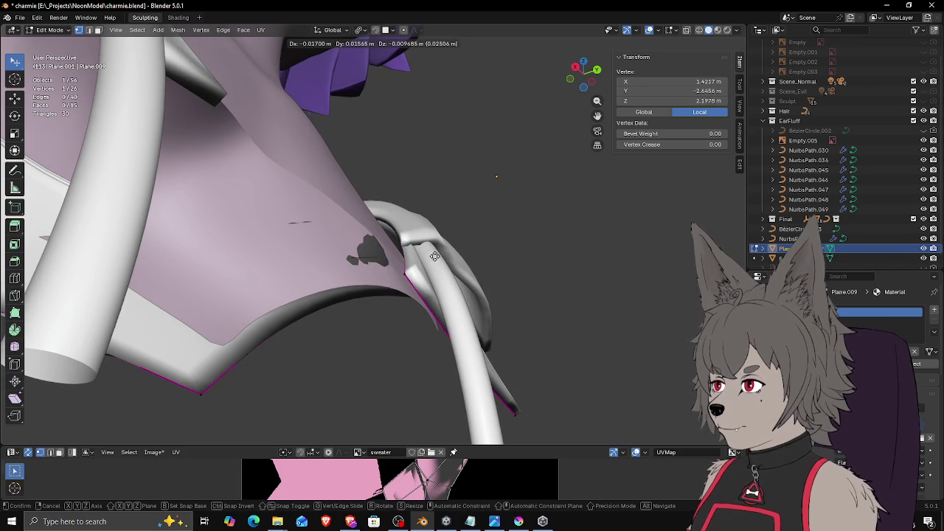
left_click(435, 255)
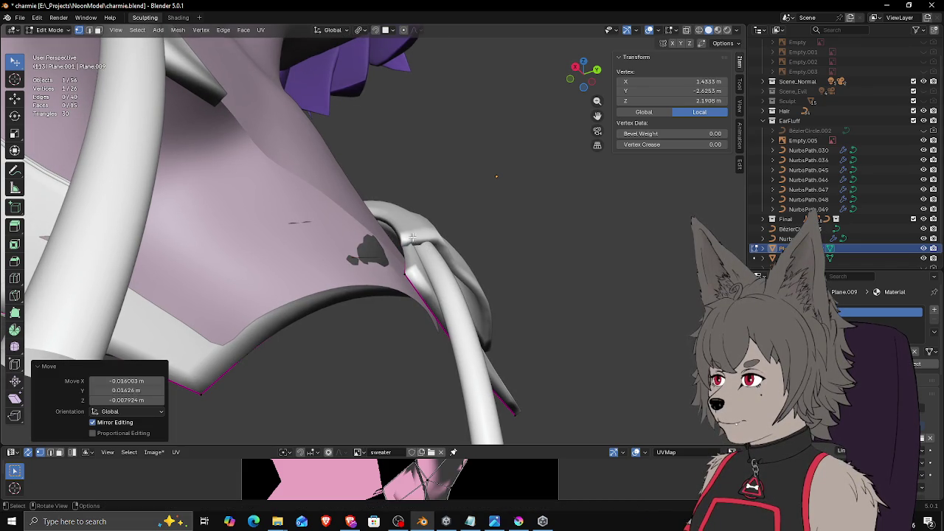
key("ctrl+z")
key("ctrl+z")
key("ctrl+z")
key("ctrl+z")
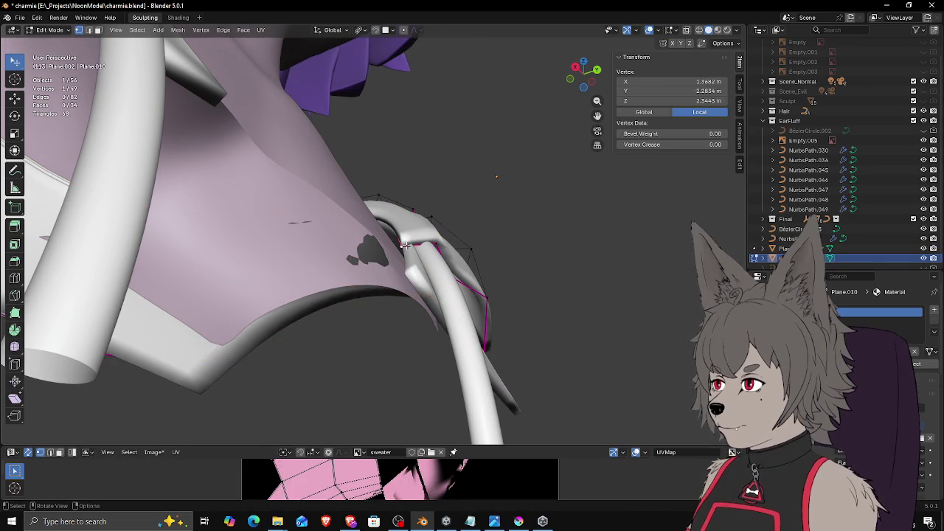
key("g")
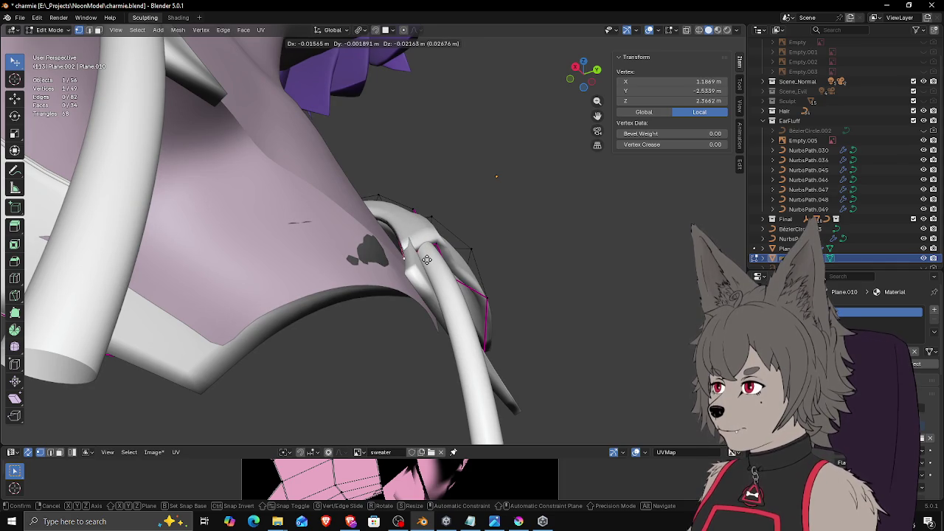
left_click(427, 256)
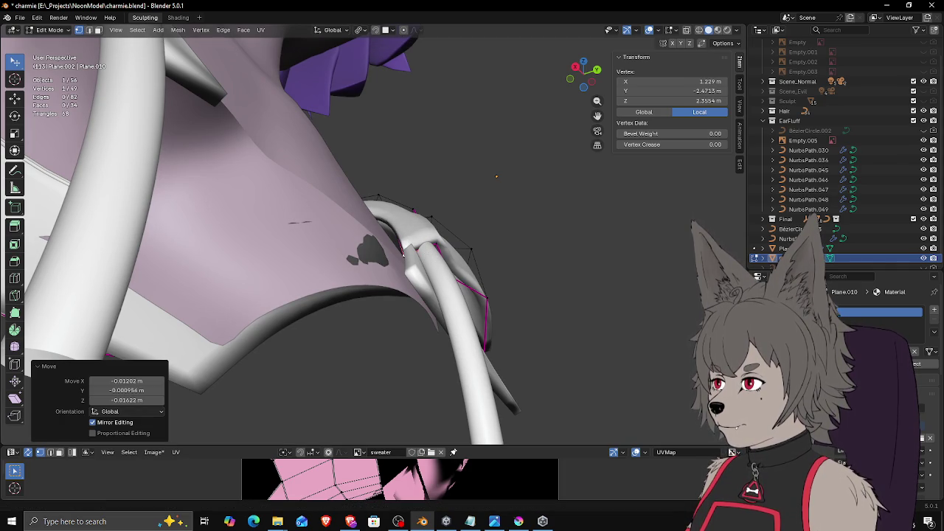
Step: Zoom out over neck and shoulders and return to Object Mode
key("alt+Tab")
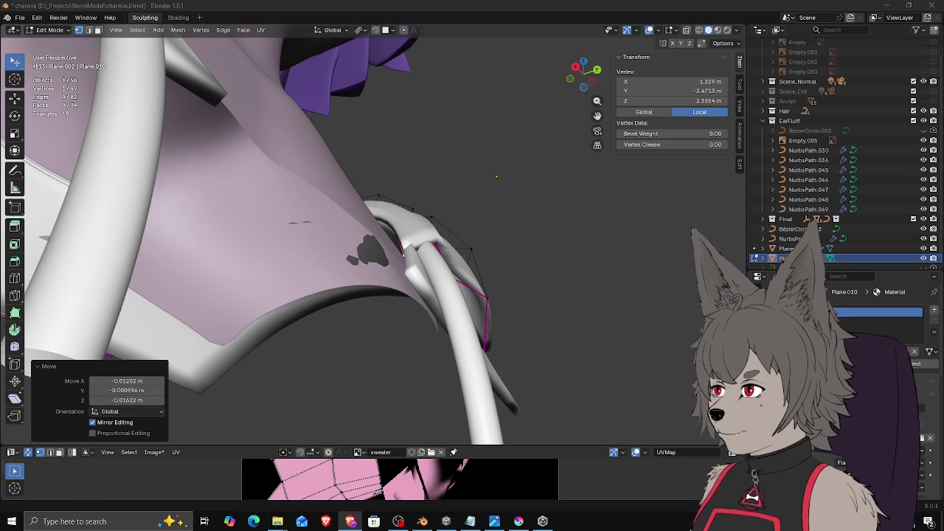
mouse_move(403, 253)
middle_mouse_down()
mouse_move(416, 227)
mouse_move(472, 214)
middle_mouse_up()
key("Tab")
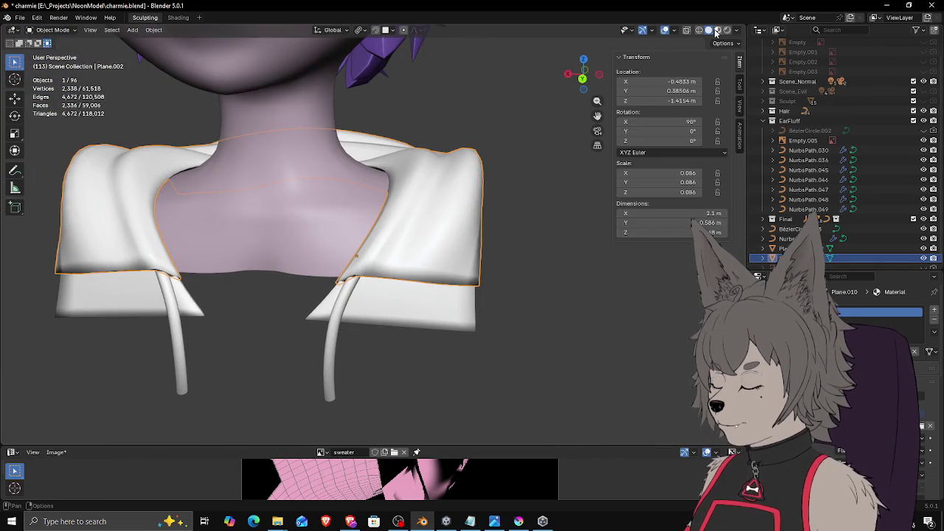
Step: Switch the viewport to Material Preview, then Rendered shading
left_click(718, 31)
left_click(727, 30)
middle_click_drag(439, 233, 478, 222)
Step: Select all of the hood and unwrap it Angle Based, then scale its UV island
key("Tab")
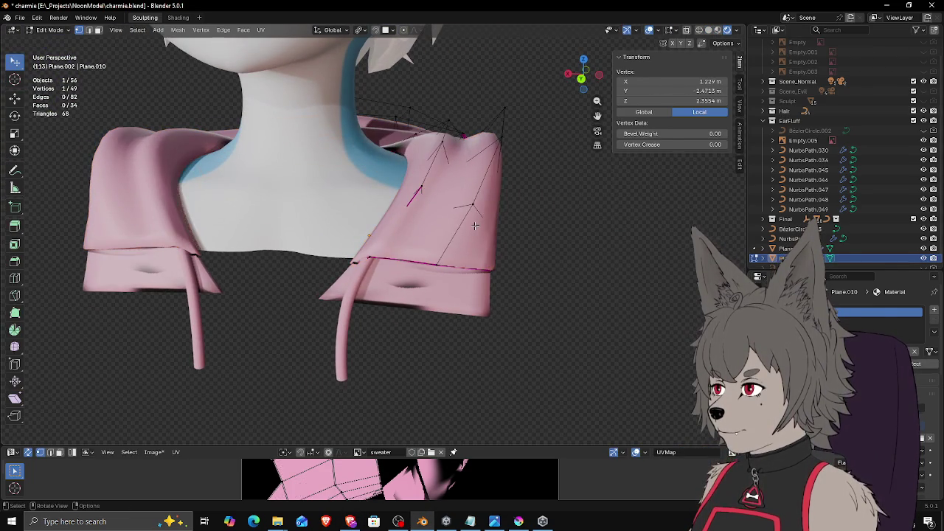
key("a")
left_click_drag(479, 446, 479, 230)
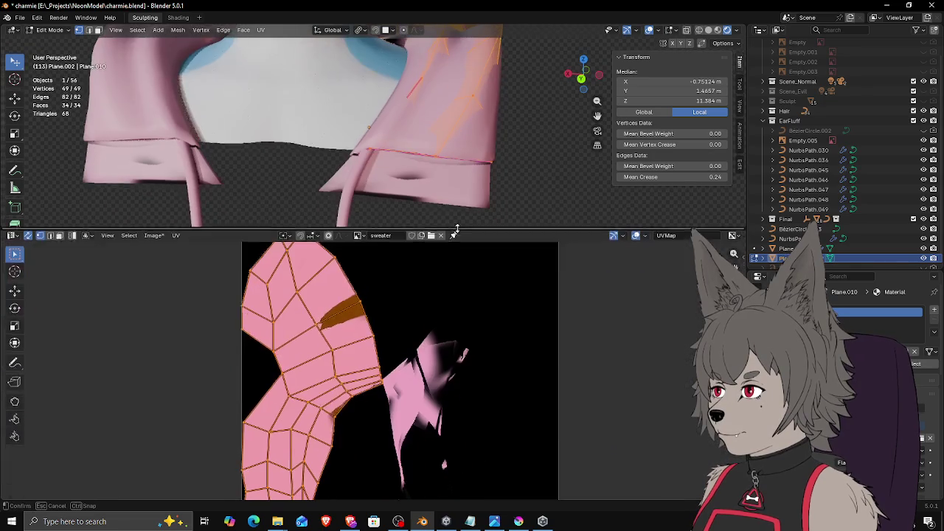
left_click(177, 234)
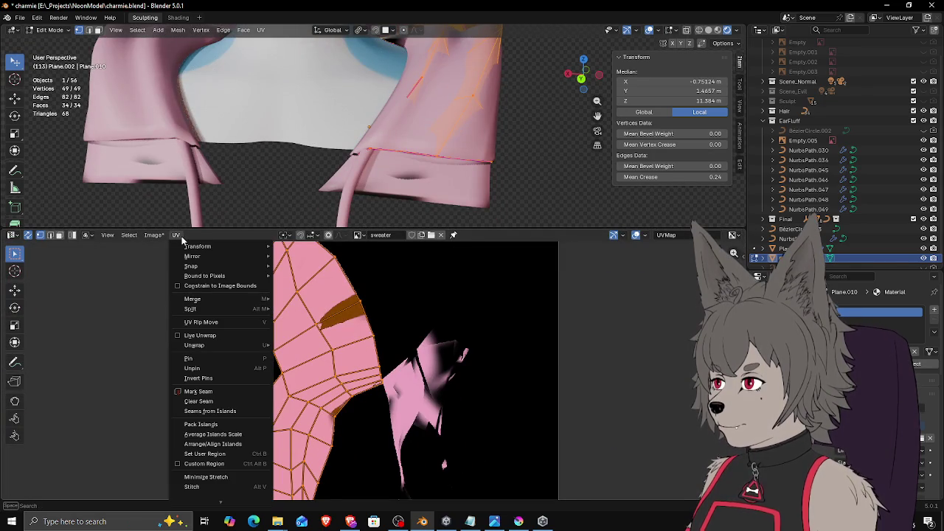
mouse_move(195, 345)
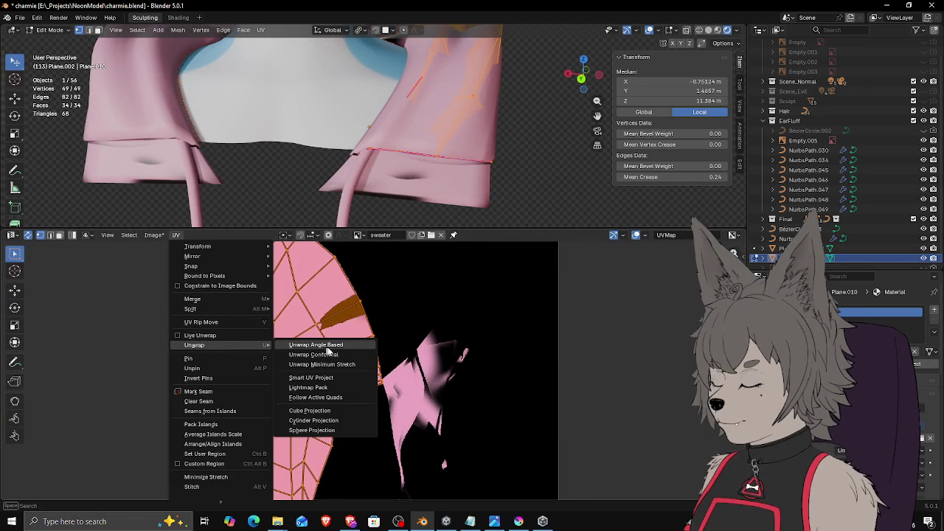
left_click(335, 363)
scroll(470, 358, "down", 3)
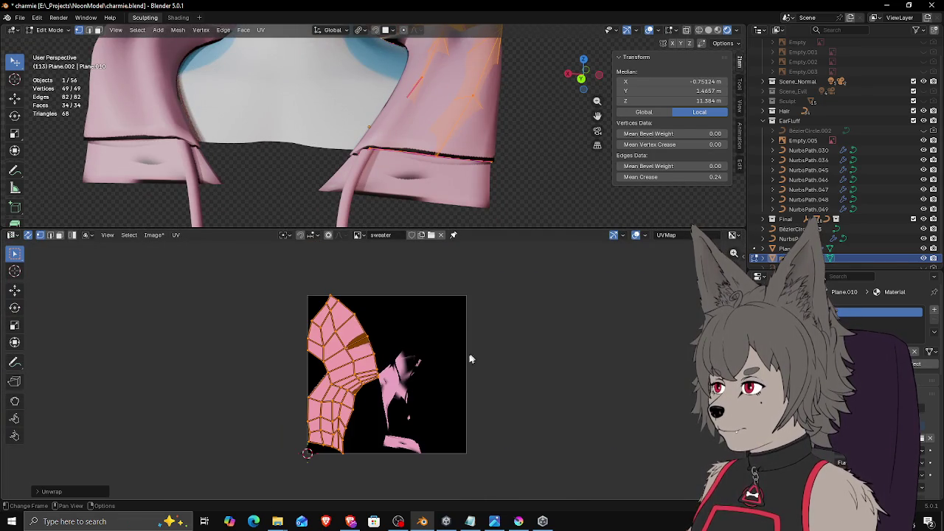
scroll(422, 366, "up", 2)
key("s")
left_click(476, 333)
middle_click_drag(413, 147, 429, 168)
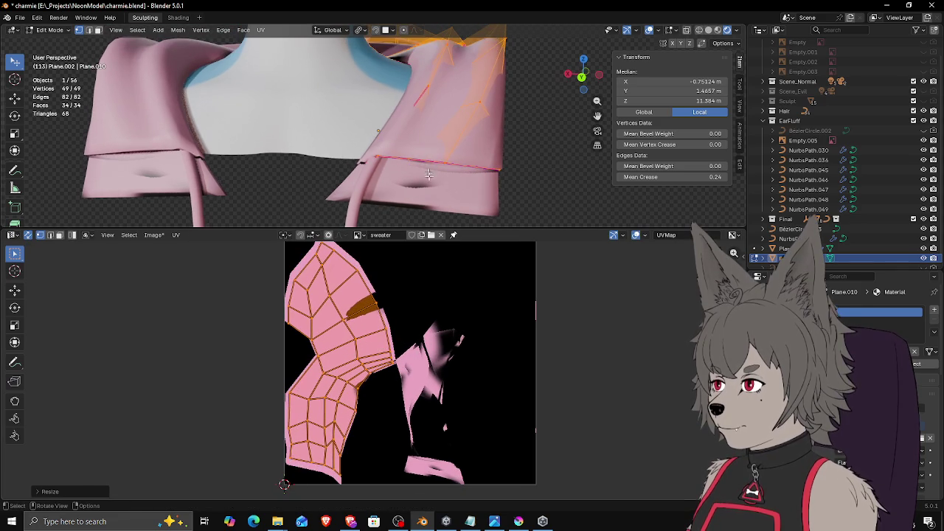
Step: Unwrap the hem Plane.009, then move and rescale its island onto the texture's right side
key("alt+q")
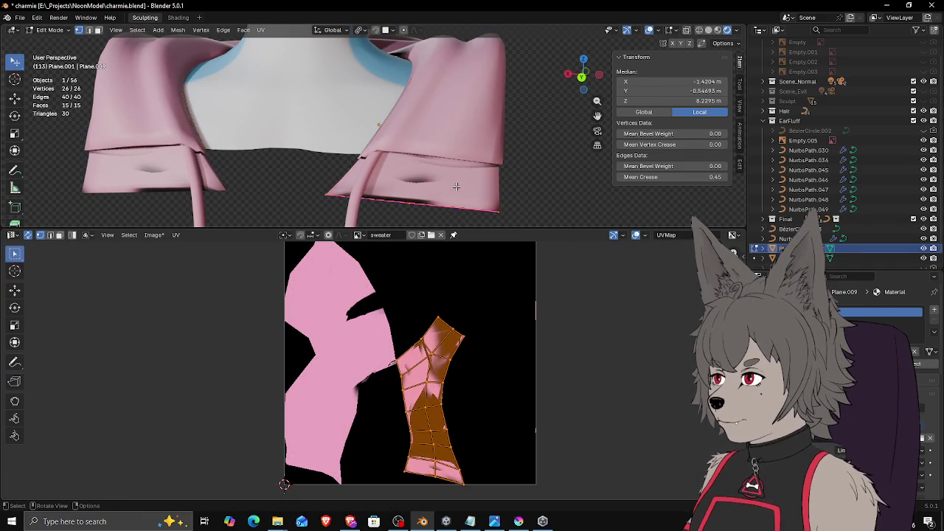
left_click(175, 234)
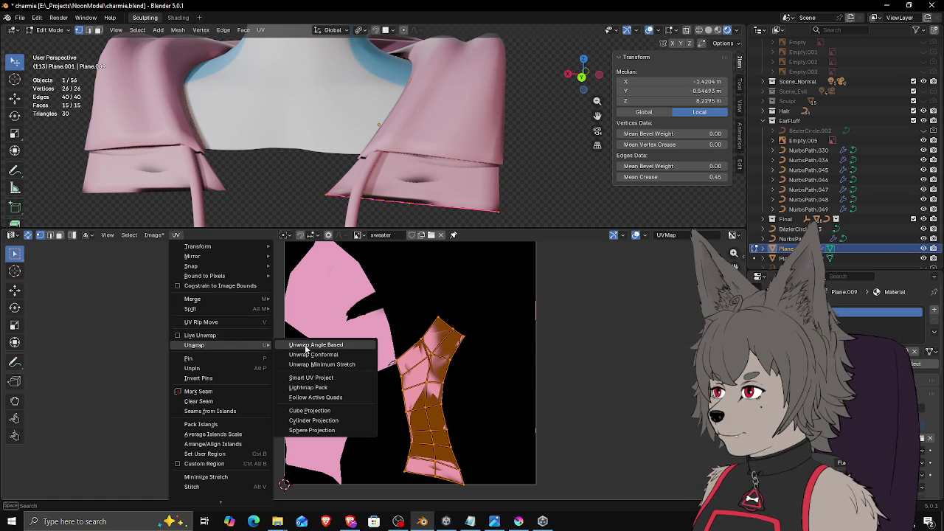
left_click(313, 366)
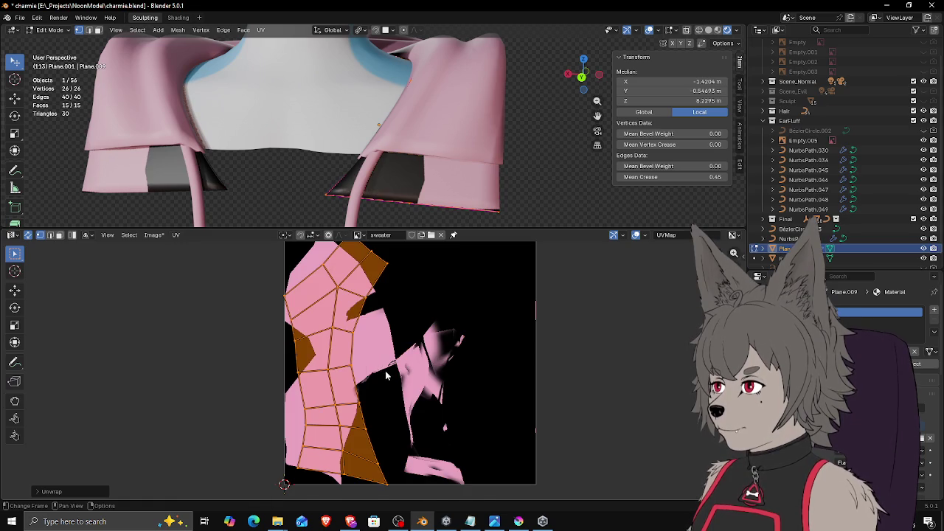
key("g")
left_click(468, 369)
key("s")
left_click(555, 357)
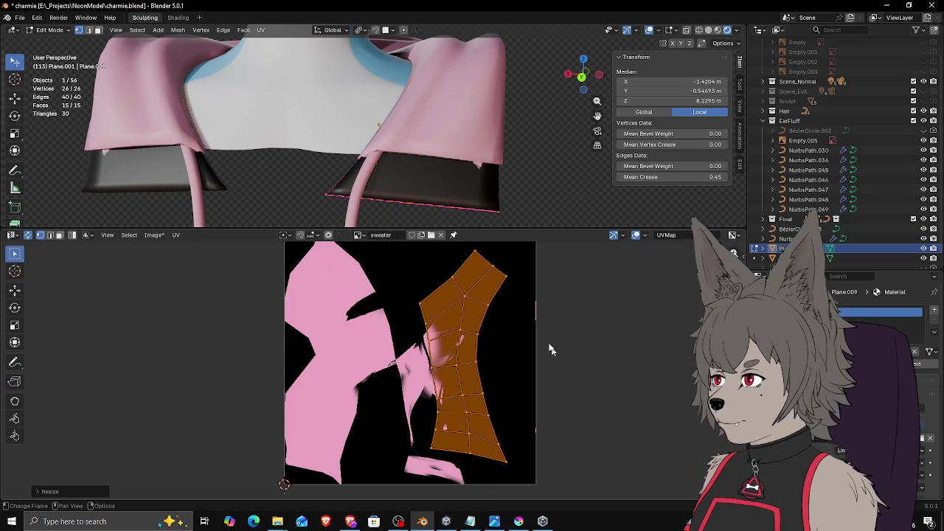
middle_click_drag(413, 140, 426, 129)
left_click_drag(502, 229, 502, 344)
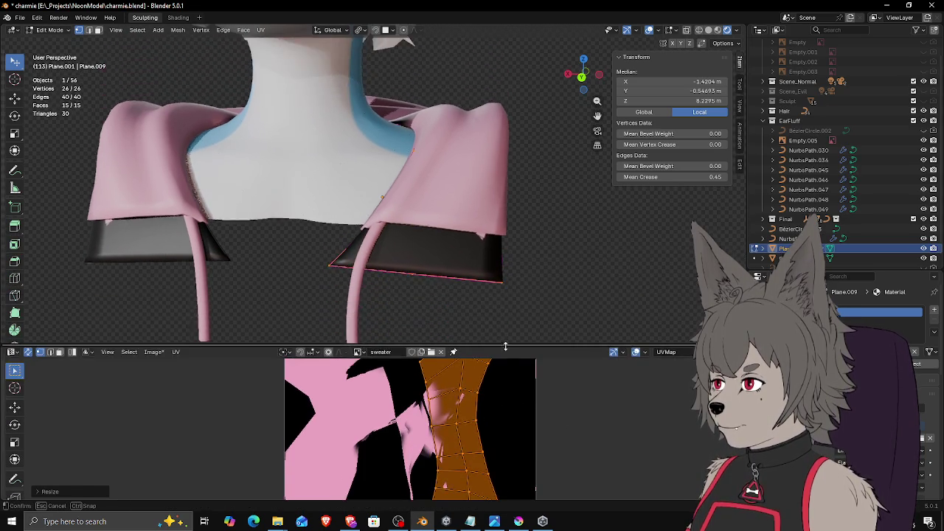
Step: Return to Object Mode and briefly re-enter Edit Mode on the hood Plane.010
key("Tab")
left_click(462, 161)
key("Tab")
mouse_move(467, 169)
middle_mouse_down()
mouse_move(443, 204)
mouse_move(452, 181)
mouse_move(428, 181)
middle_mouse_up()
key("Tab")
left_click(70, 31)
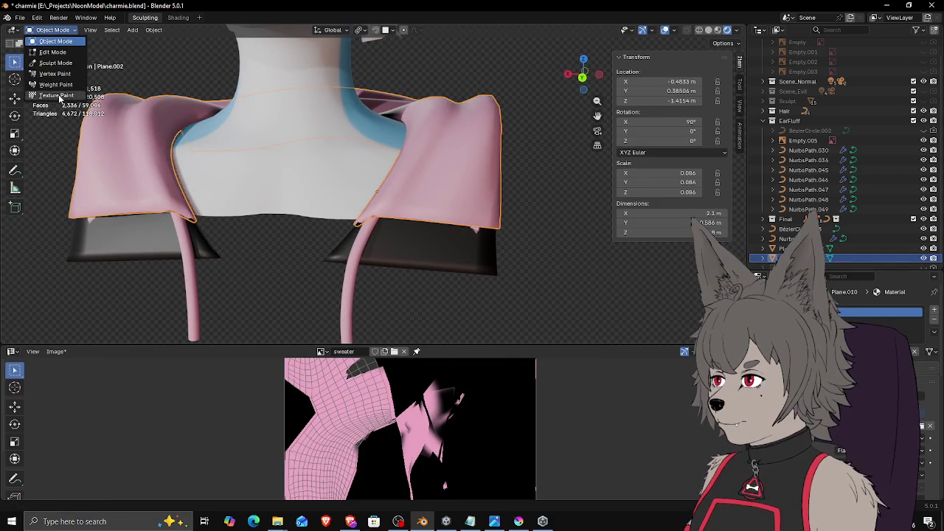
Step: Switch to Texture Paint with the Fill brush and orbit under the sweater
left_click(57, 95)
left_click(375, 332)
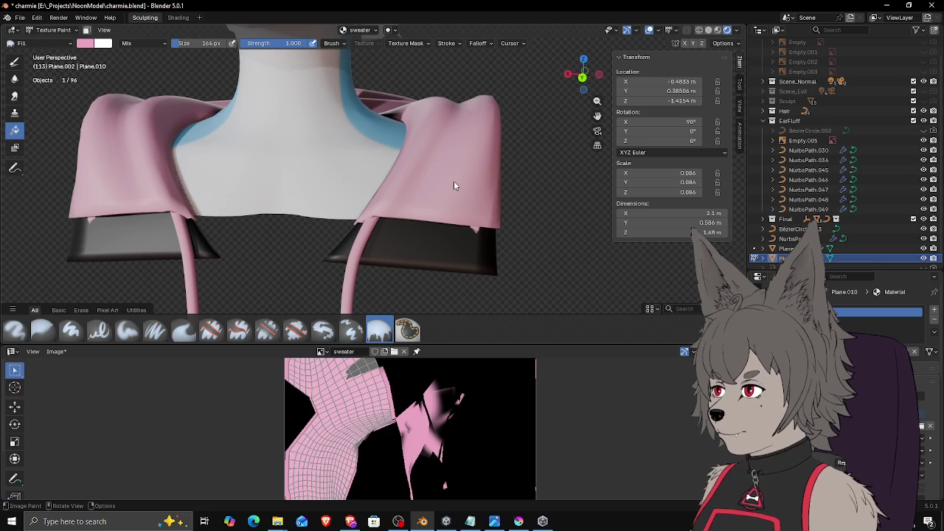
mouse_move(453, 186)
middle_mouse_down()
mouse_move(463, 162)
mouse_move(465, 171)
mouse_move(457, 147)
mouse_move(455, 160)
mouse_move(426, 153)
mouse_move(401, 180)
mouse_move(318, 206)
middle_mouse_up()
mouse_move(278, 242)
middle_mouse_down()
mouse_move(311, 226)
mouse_move(390, 225)
mouse_move(295, 213)
mouse_move(287, 238)
mouse_move(321, 221)
middle_mouse_up()
Step: In Edit Mode, move a collar vertex beside the neck into its new position
key("Tab")
left_click(295, 213)
scroll(295, 213, "down", 3)
scroll(292, 222, "up", 5)
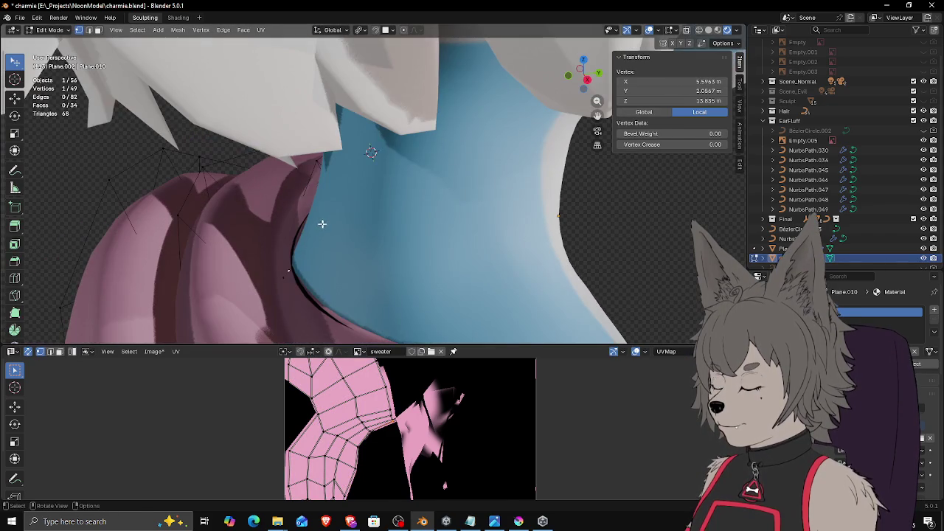
key("g")
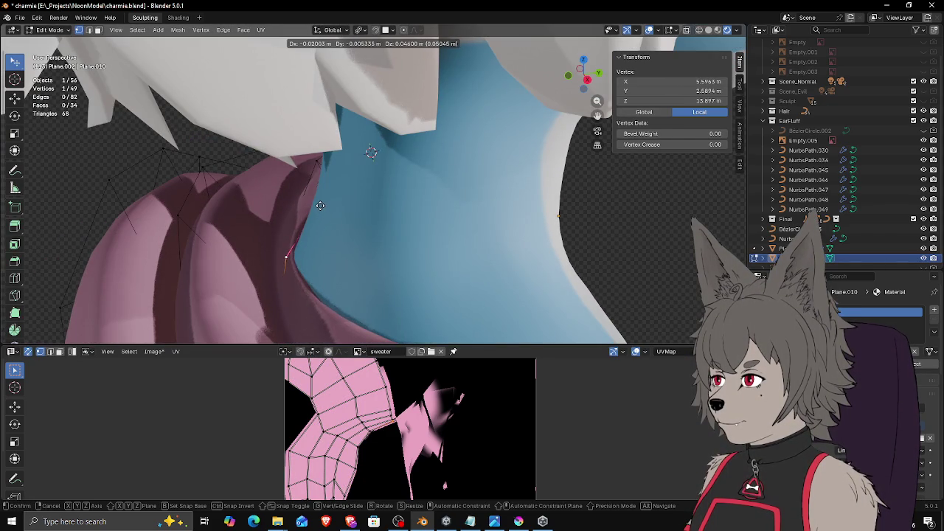
left_click(322, 210)
mouse_move(321, 210)
middle_mouse_down()
mouse_move(287, 206)
mouse_move(402, 170)
mouse_move(445, 181)
mouse_move(418, 214)
mouse_move(458, 192)
mouse_move(467, 234)
mouse_move(454, 203)
middle_mouse_up()
key("g")
left_click(405, 168)
scroll(445, 181, "down", 3)
Step: Return the model to Object Mode
key("Tab")
scroll(457, 193, "up", 2)
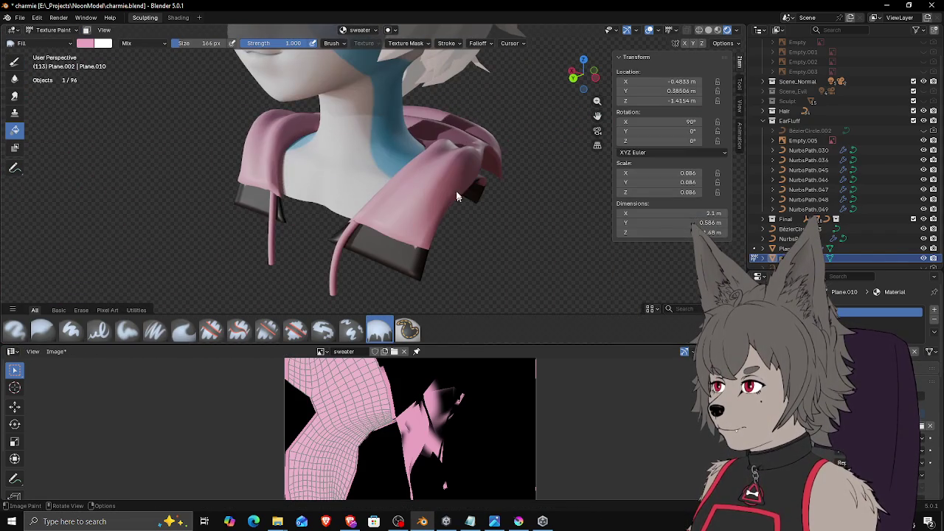
left_click(53, 29)
left_click(48, 43)
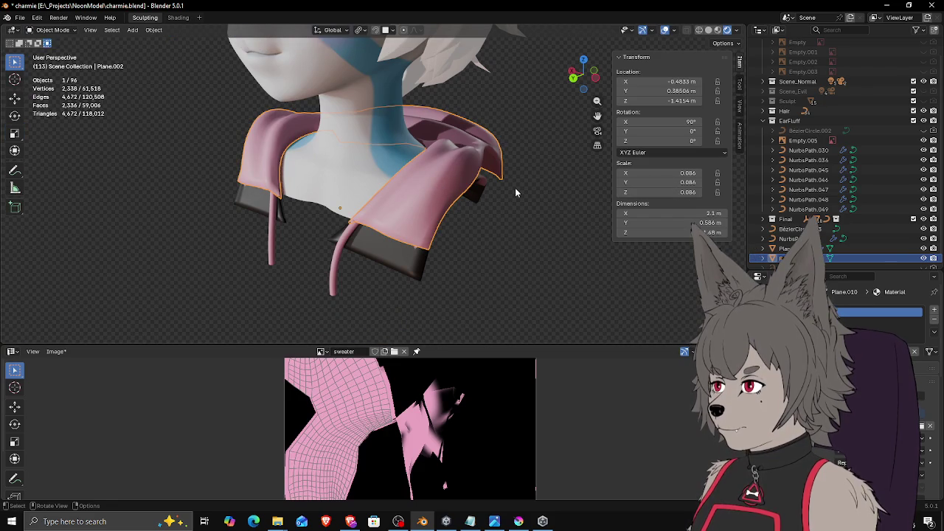
Step: Delete the pink hood object Plane.002 and select the sweater Plane.001
key("Delete")
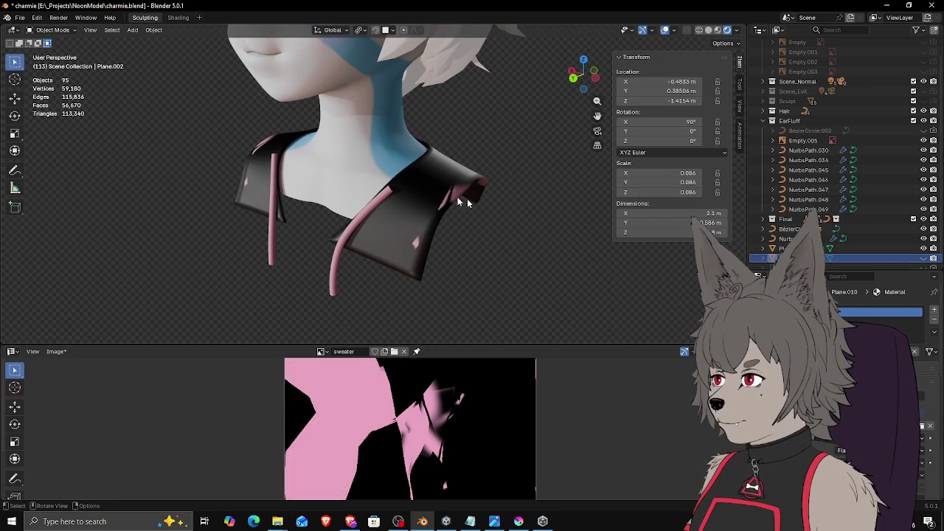
left_click(430, 204)
middle_click_drag(436, 200, 442, 201)
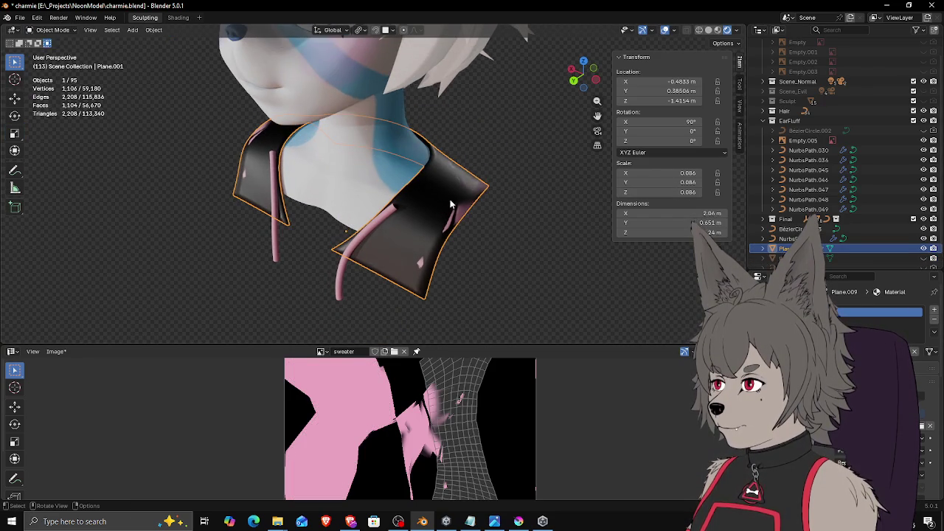
key("Tab")
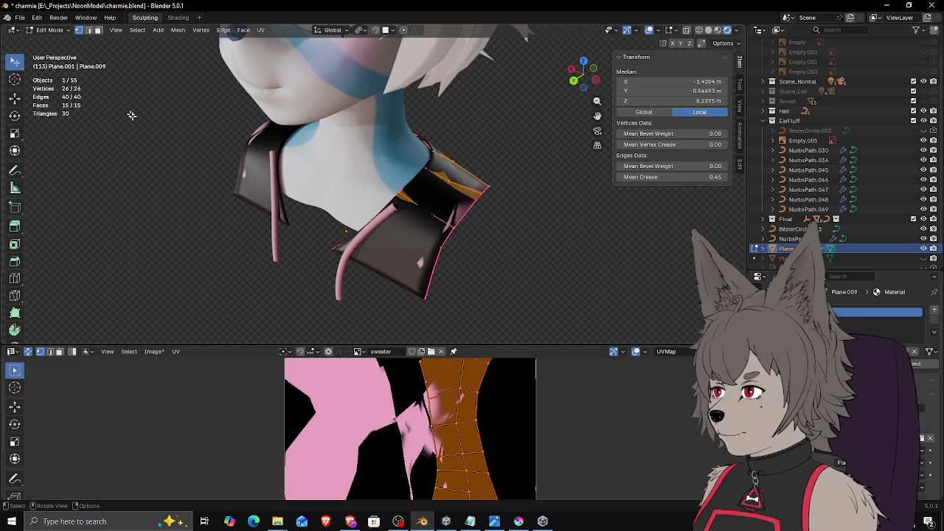
key("Tab")
middle_click_drag(127, 110, 172, 161)
Step: In Texture Paint, fill the black sweater with light grey sampled from the model
left_click(52, 29)
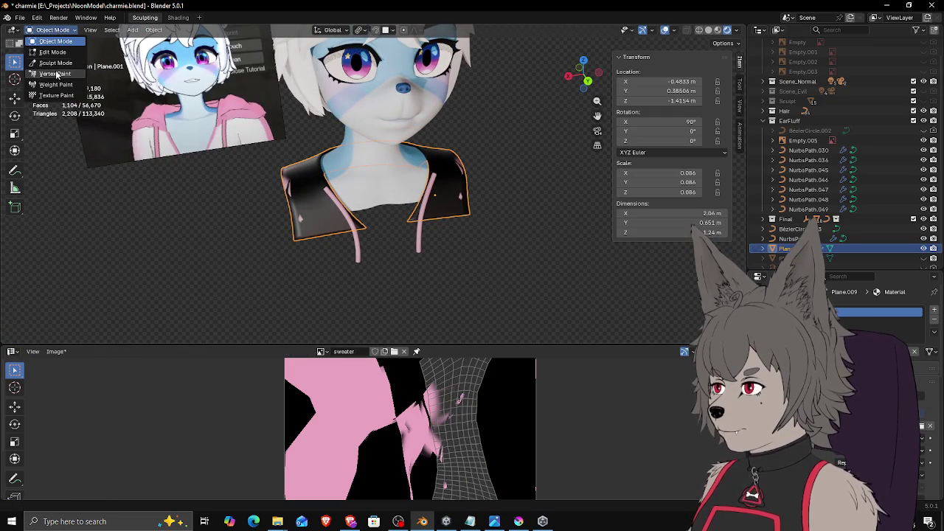
left_click(56, 95)
middle_click_drag(221, 148, 242, 169)
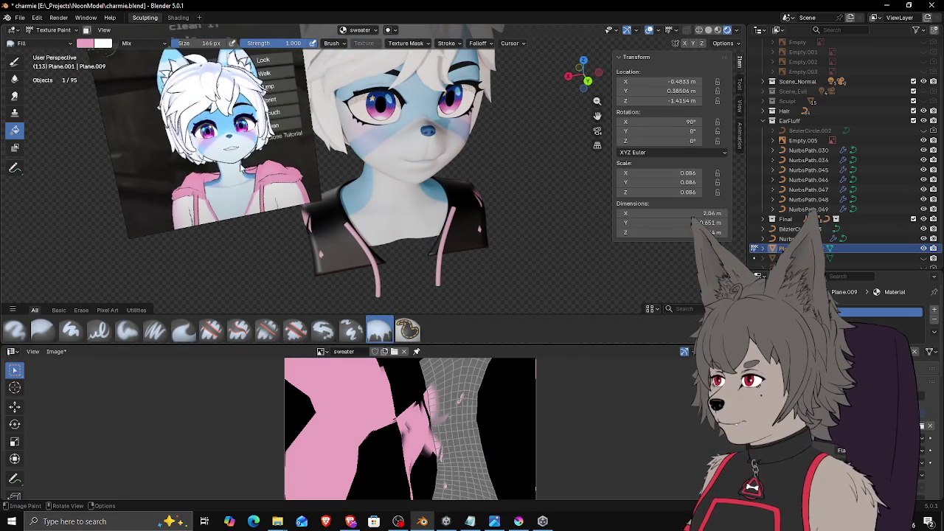
left_click(86, 44)
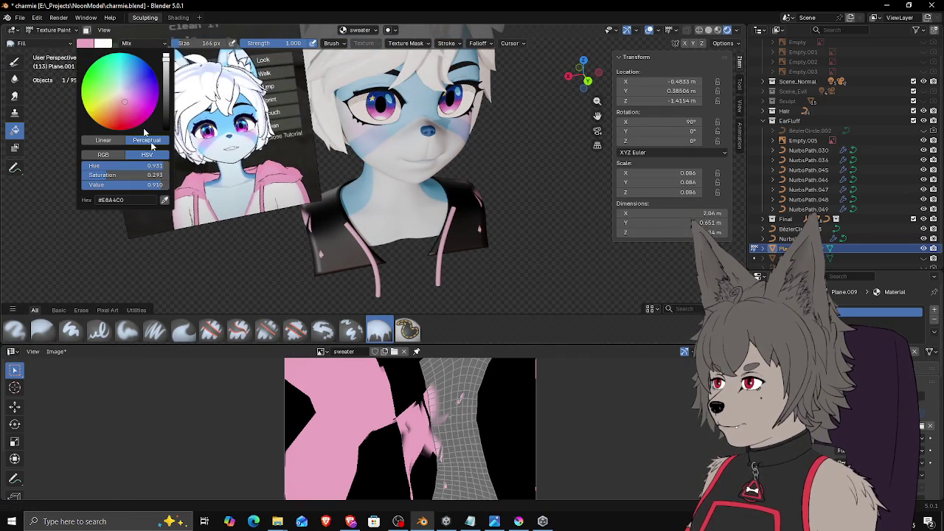
left_click(164, 200)
left_click(311, 203)
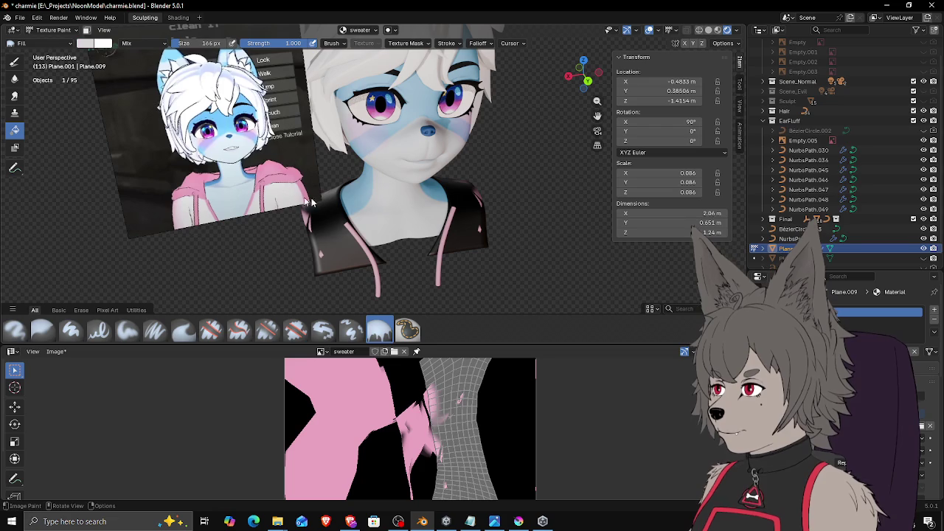
left_click(350, 245)
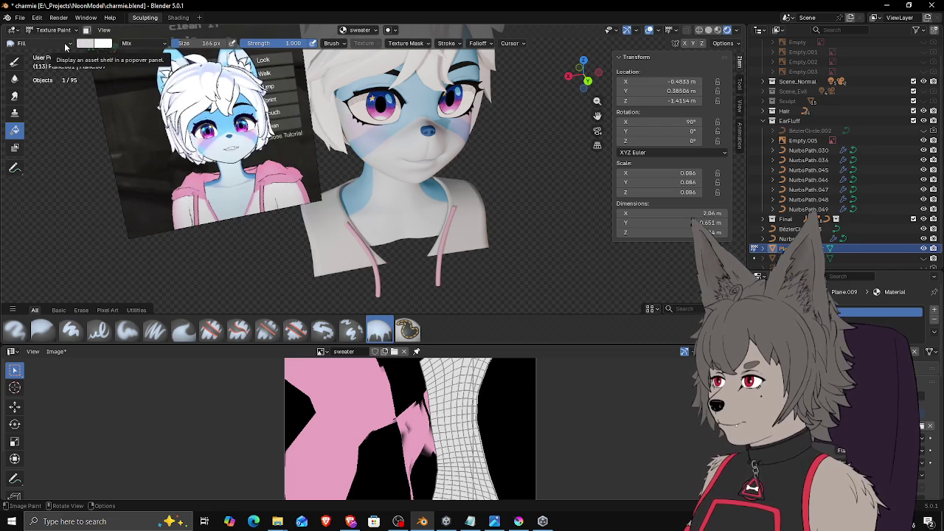
Step: With the soft round brush, paint the hood over the shoulders pink from the reference
left_click(64, 46)
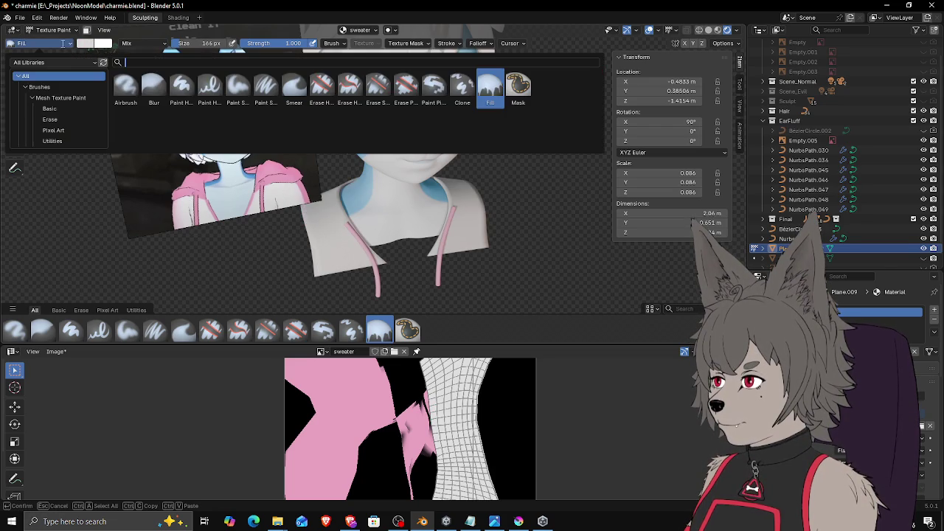
left_click(239, 87)
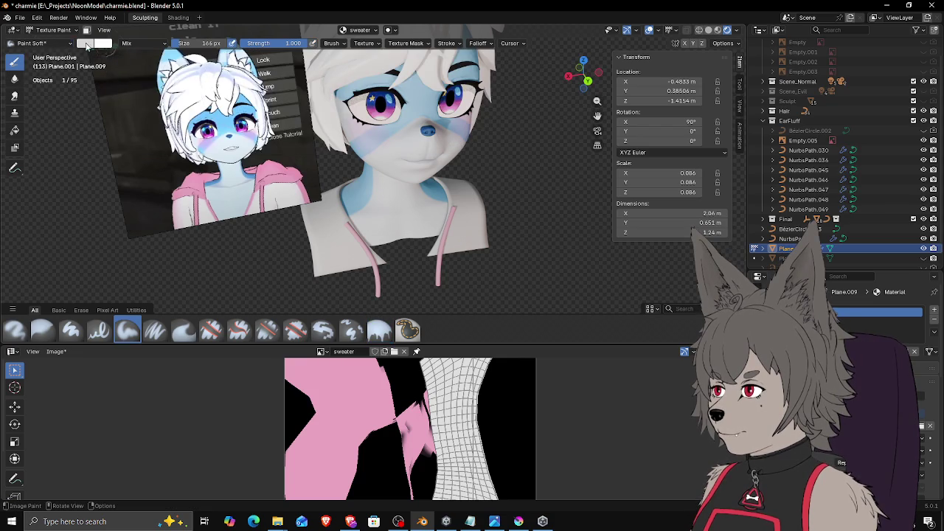
left_click(92, 44)
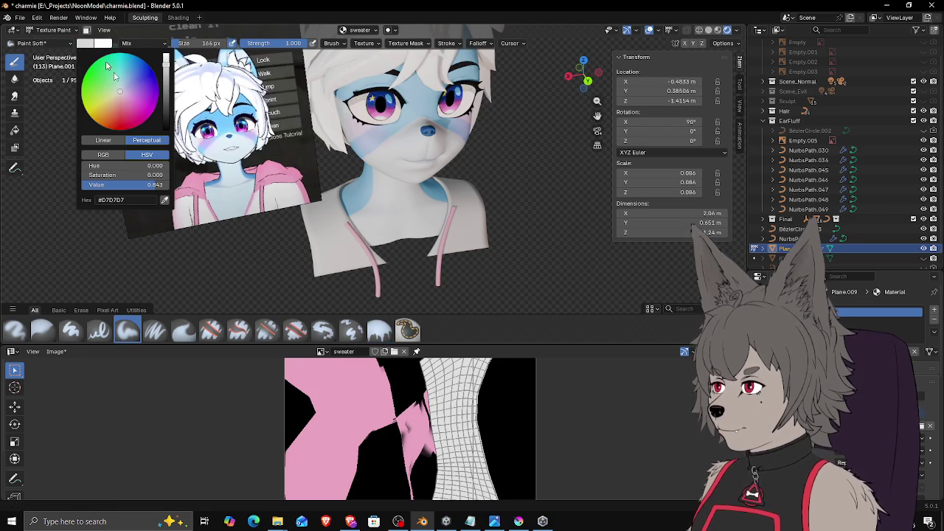
left_click(165, 202)
left_click(198, 181)
mouse_move(198, 181)
middle_mouse_down()
mouse_move(367, 246)
mouse_move(369, 207)
middle_mouse_up()
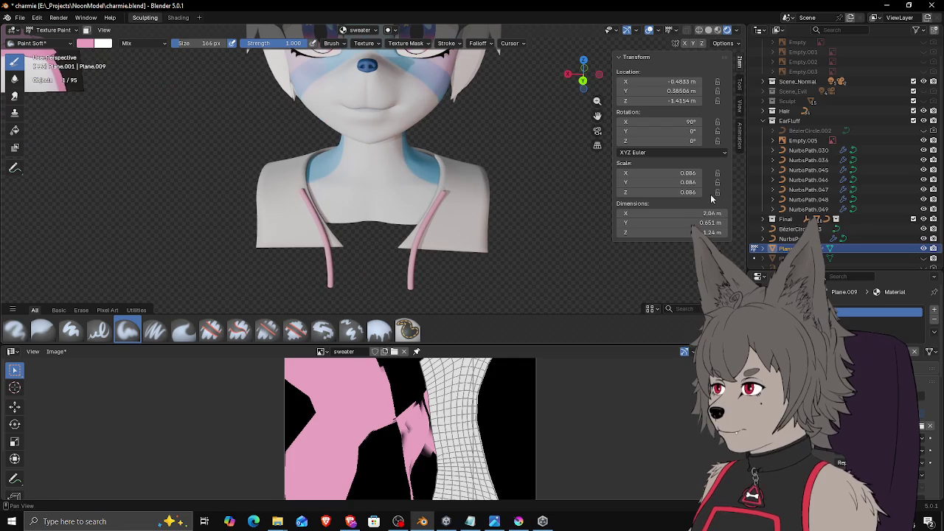
left_click(923, 258)
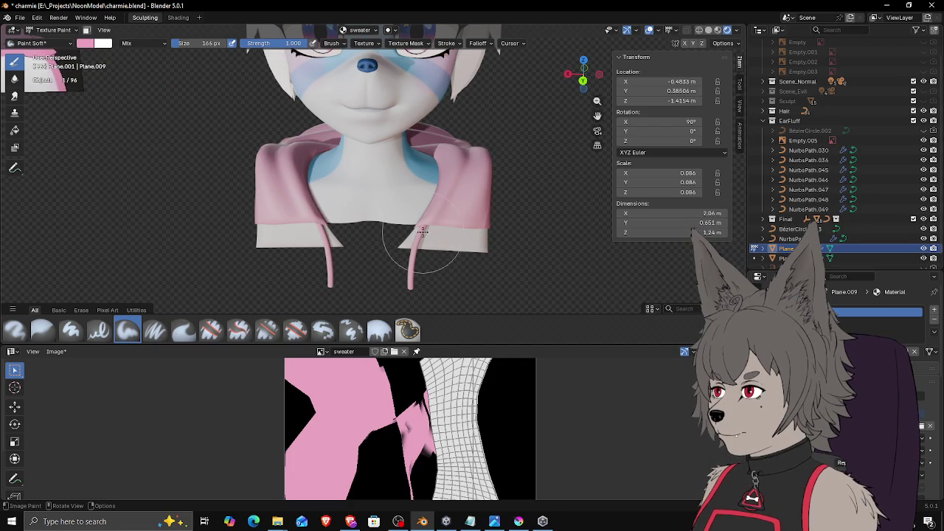
Step: Resize the paint brush to 42 px, then to 36 px
key("f")
left_click(385, 249)
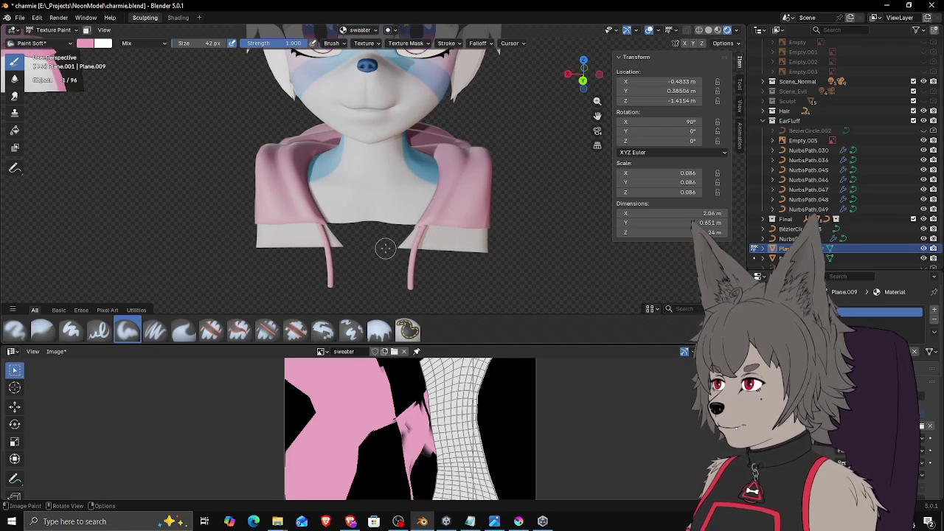
scroll(381, 249, "up", 2)
scroll(380, 228, "up", 2)
scroll(378, 211, "up", 2)
key("f")
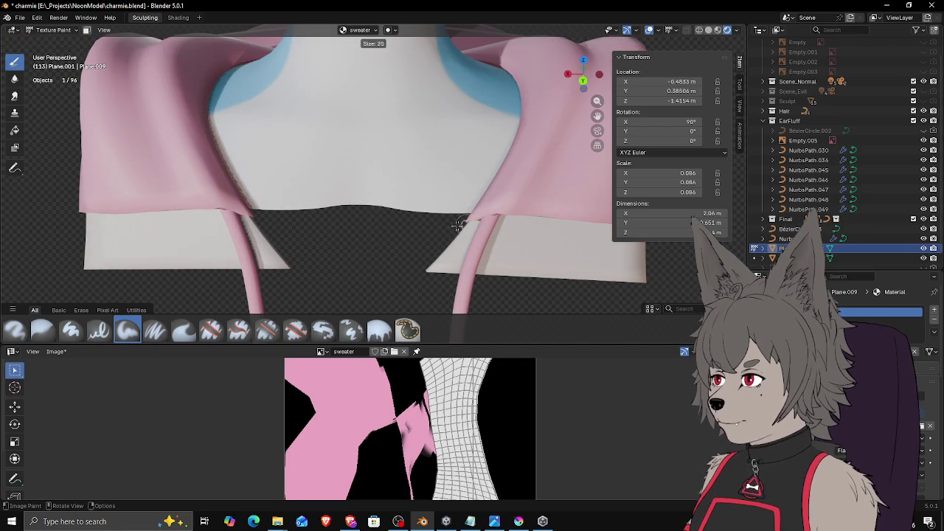
left_click(460, 225)
Step: Orbit around to inspect the painted hood, its strings and the face above
middle_click_drag(460, 225, 432, 211)
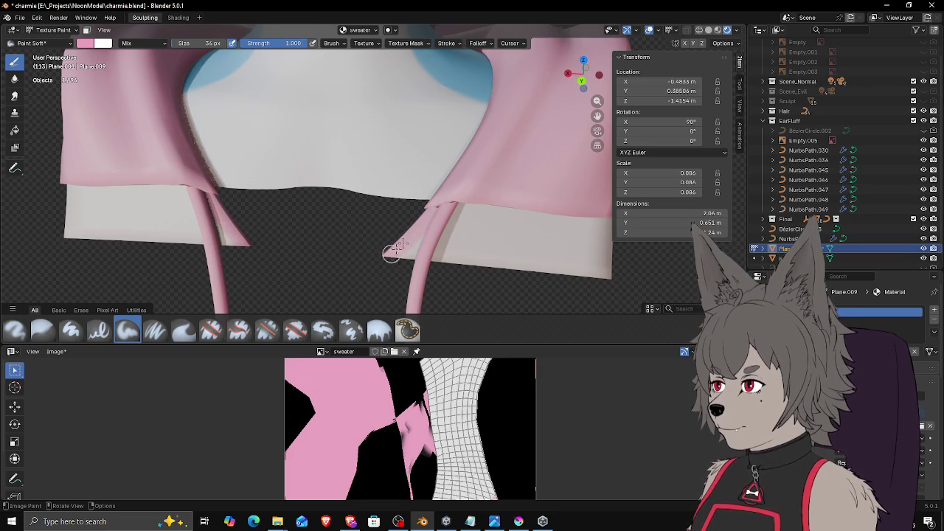
middle_click_drag(389, 256, 507, 179)
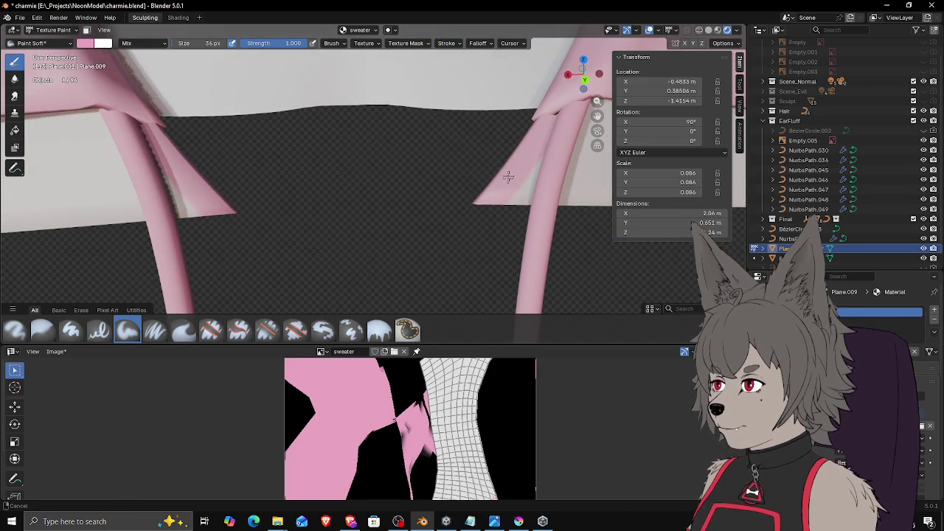
scroll(508, 174, "down", 3)
scroll(487, 179, "down", 2)
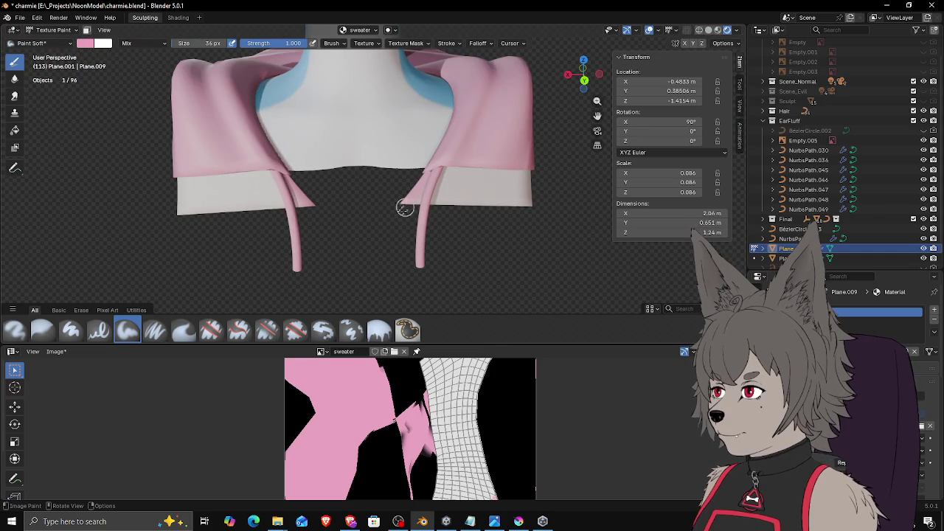
mouse_move(404, 192)
middle_mouse_down()
mouse_move(371, 185)
mouse_move(391, 192)
middle_mouse_up()
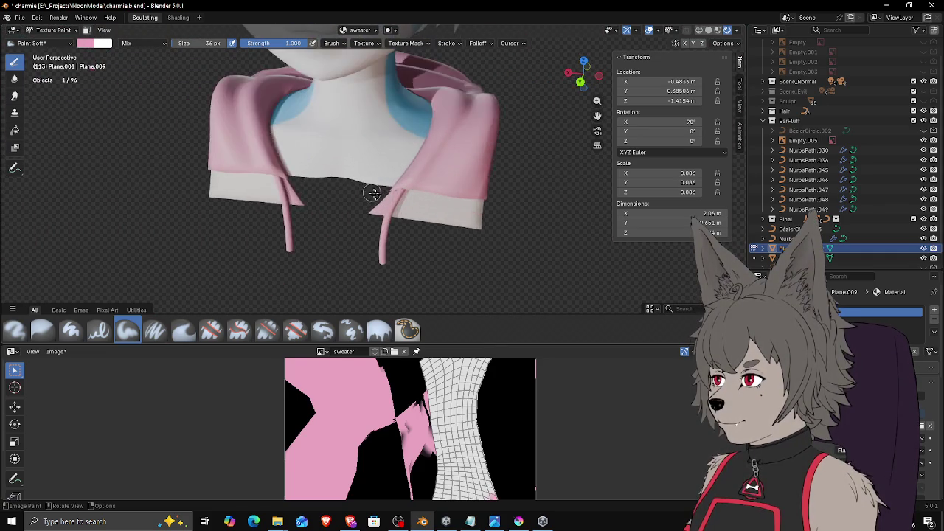
scroll(394, 194, "up", 3)
scroll(344, 244, "down", 3)
scroll(354, 207, "down", 2)
mouse_move(354, 204)
middle_mouse_down()
mouse_move(383, 205)
mouse_move(343, 198)
mouse_move(371, 213)
mouse_move(413, 210)
mouse_move(405, 215)
middle_mouse_up()
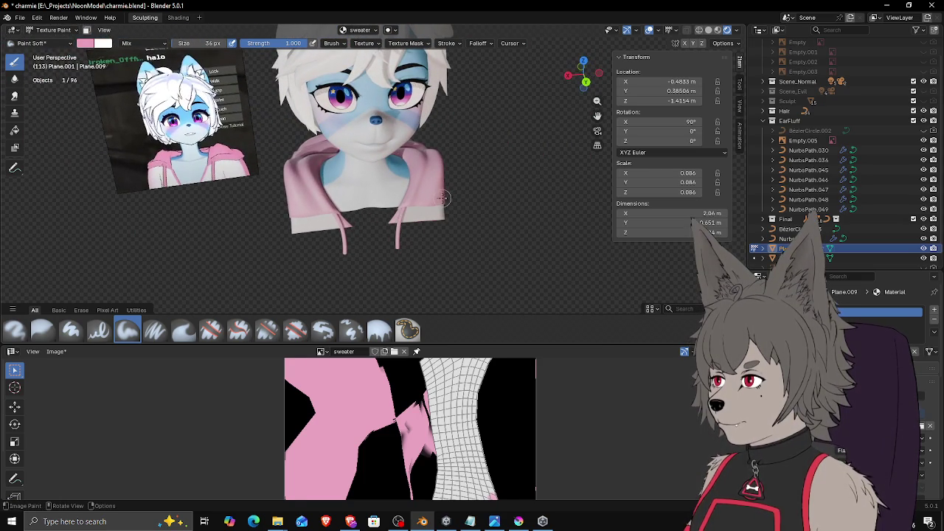
key("Tab")
key("Tab")
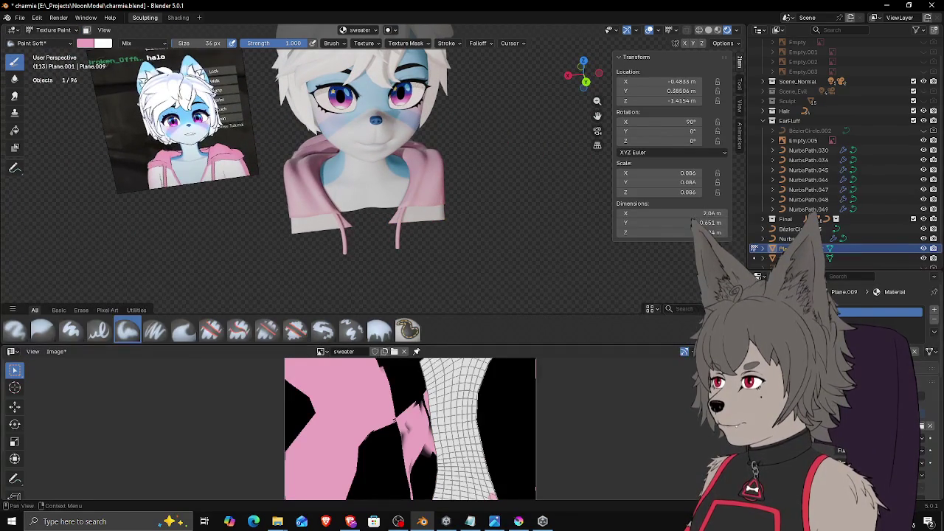
scroll(885, 346, "down", 2)
scroll(885, 346, "down", 2)
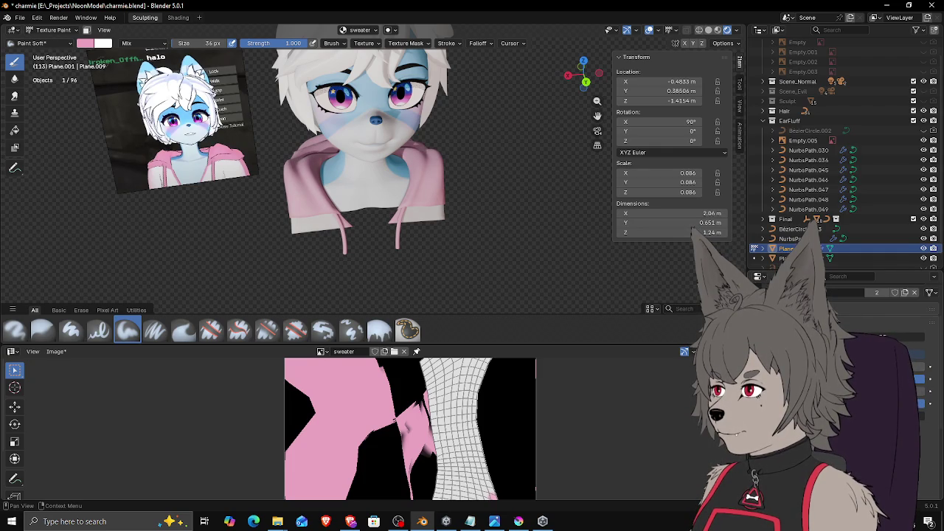
left_click_drag(885, 373, 907, 373)
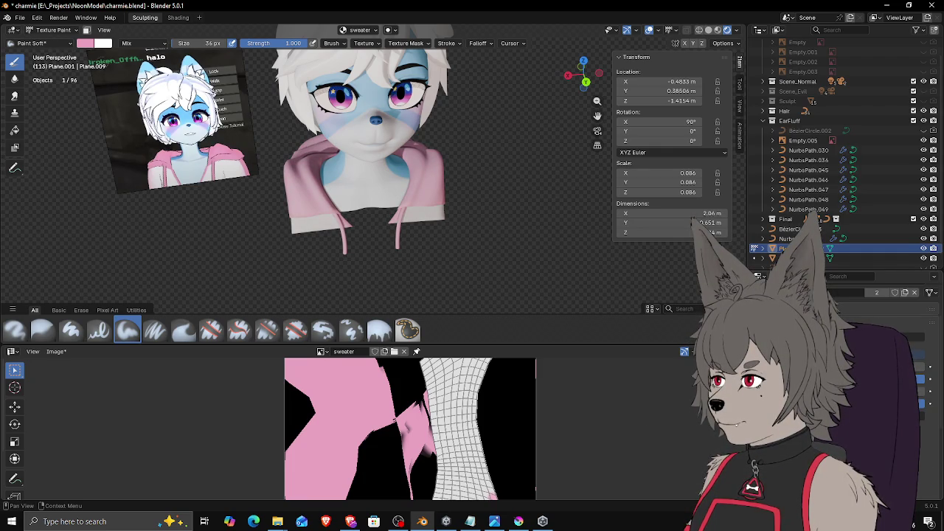
scroll(885, 346, "down", 2)
mouse_move(495, 211)
middle_mouse_down()
mouse_move(501, 243)
mouse_move(480, 243)
middle_mouse_up()
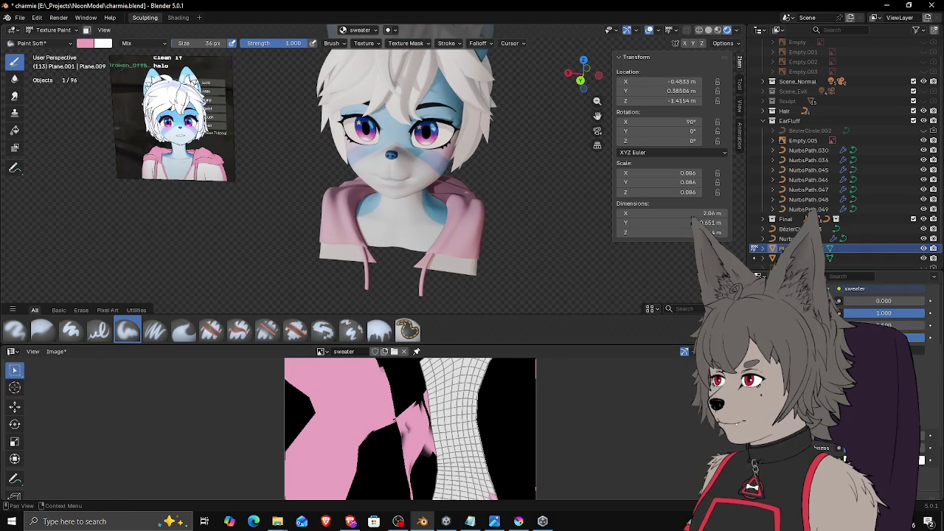
left_click_drag(692, 223, 693, 225)
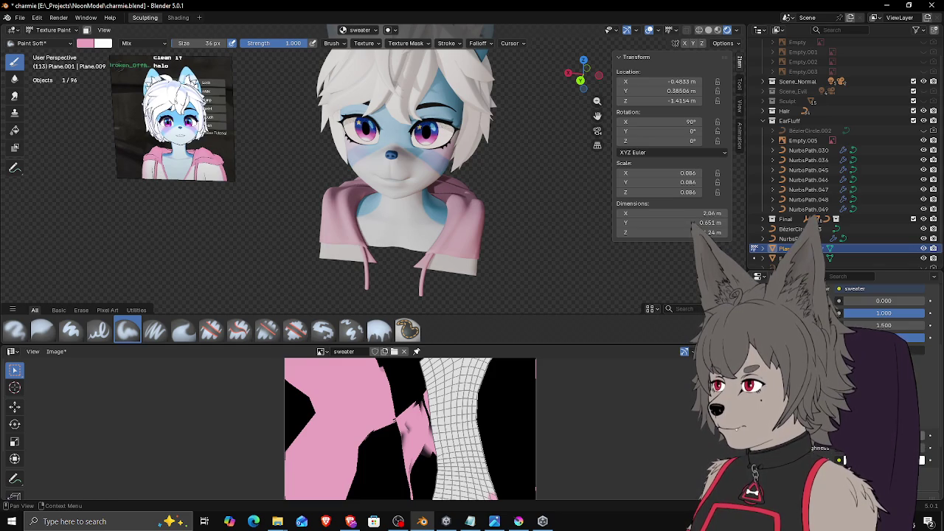
left_click_drag(693, 222, 693, 231)
mouse_move(493, 228)
middle_mouse_down()
mouse_move(521, 258)
mouse_move(477, 219)
middle_mouse_up()
scroll(520, 258, "up", 5)
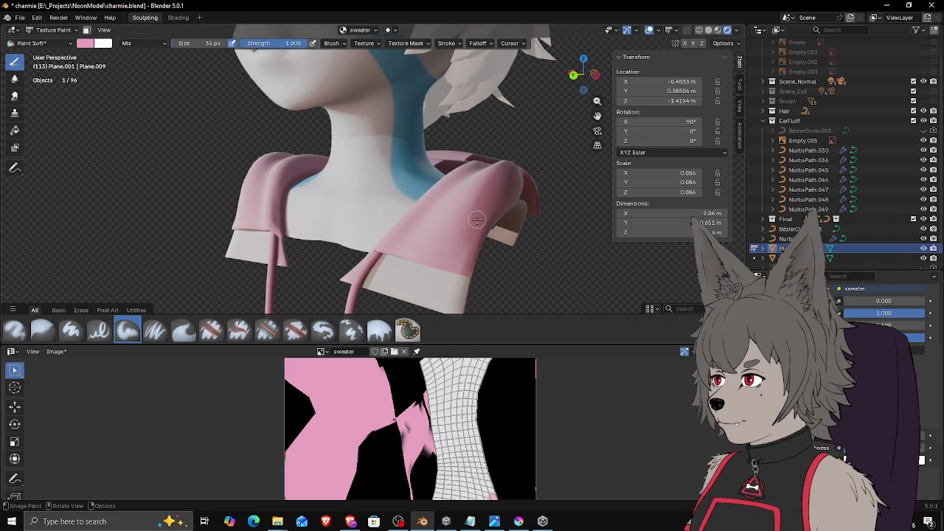
left_click_drag(693, 222, 693, 229)
middle_click_drag(569, 273, 561, 271)
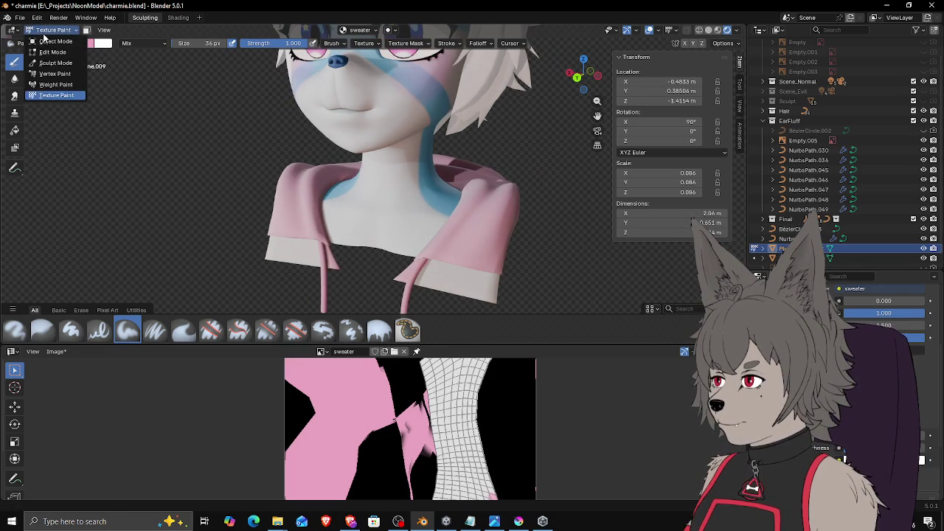
Step: Return to Object Mode, deselect the hoodie and view the face from the front
left_click(51, 30)
left_click(53, 47)
left_click(214, 187)
key("KP_1")
scroll(229, 190, "down", 3)
mouse_move(229, 189)
middle_mouse_down()
mouse_move(300, 217)
mouse_move(288, 225)
mouse_move(286, 217)
middle_mouse_up()
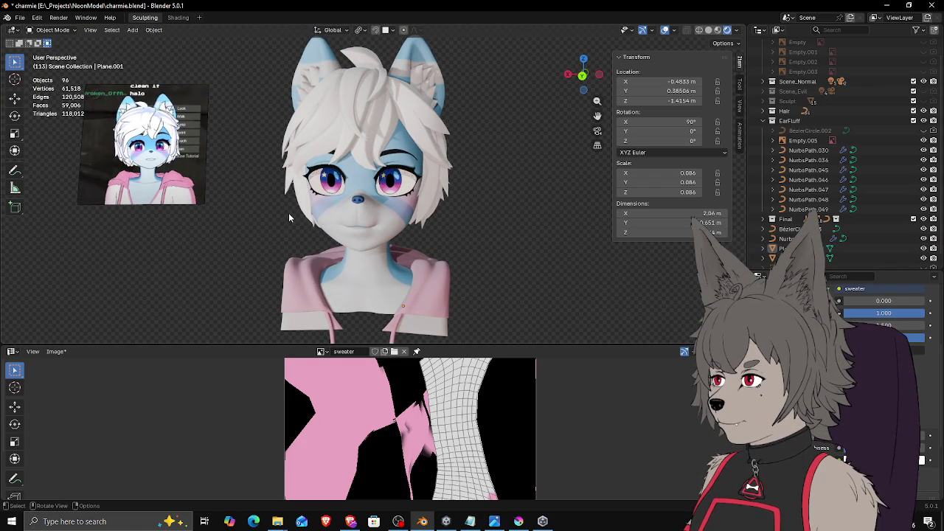
scroll(369, 234, "up", 2)
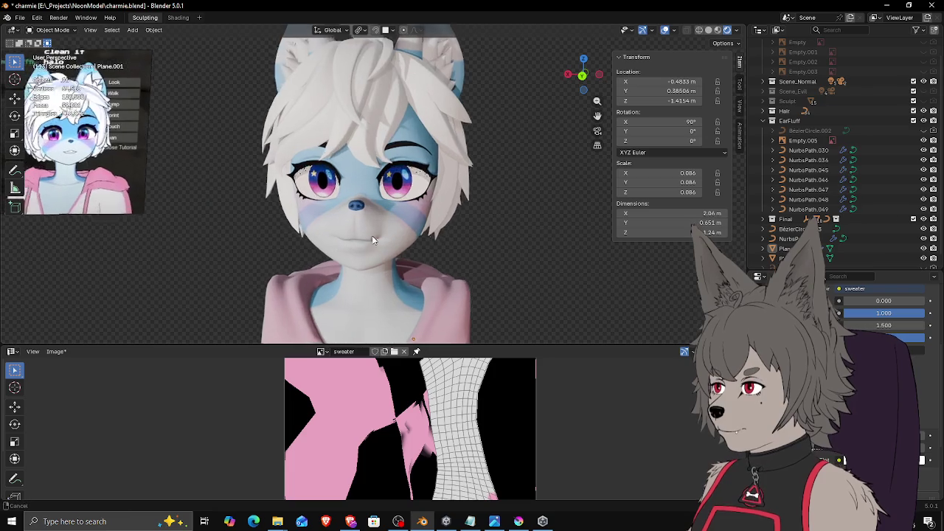
middle_click_drag(370, 233, 372, 223)
Step: Select final_head.001 with its Basis shape key active and switch it to Sculpt Mode
left_click(383, 206)
key("Tab")
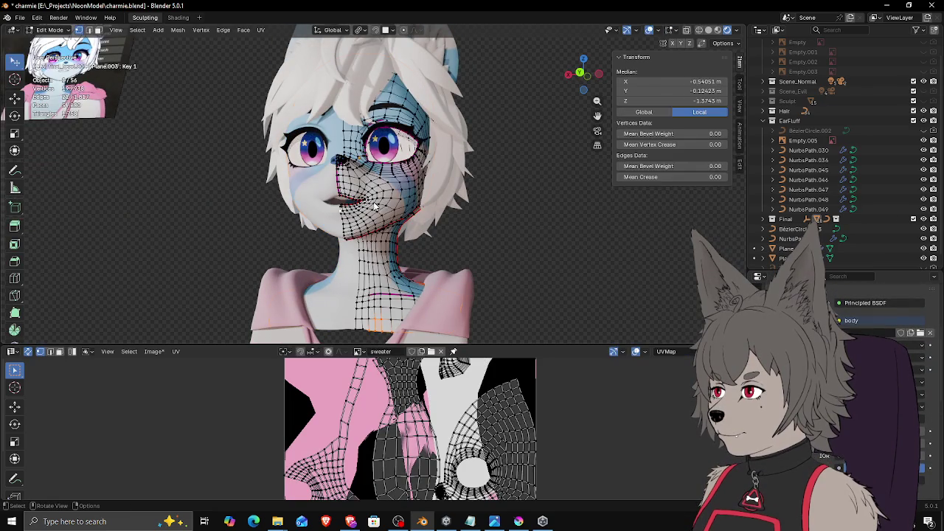
key("Tab")
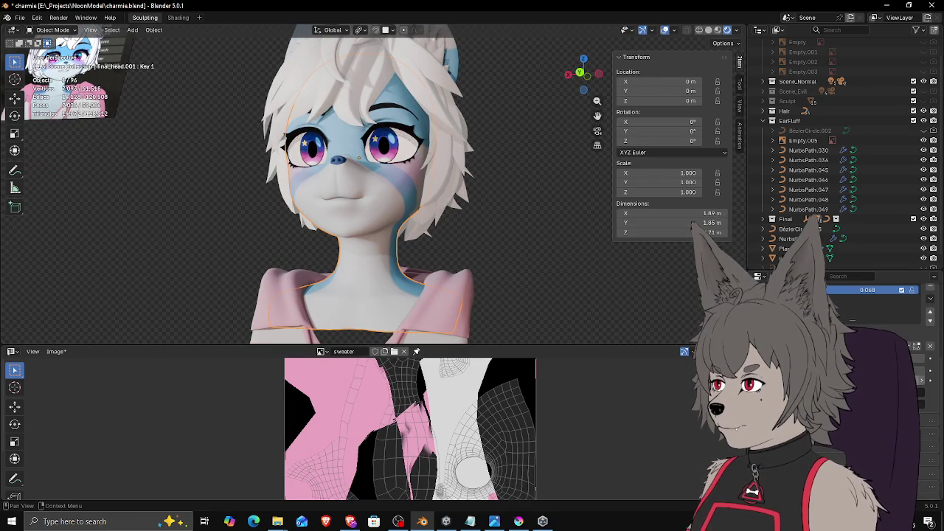
left_click(870, 318)
mouse_move(424, 229)
middle_mouse_down()
mouse_move(381, 212)
mouse_move(297, 227)
middle_mouse_up()
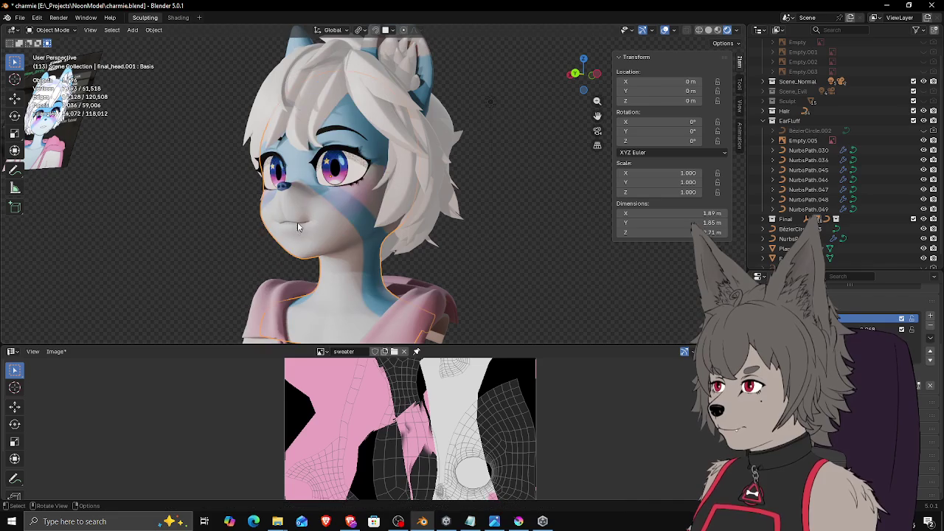
left_click(53, 31)
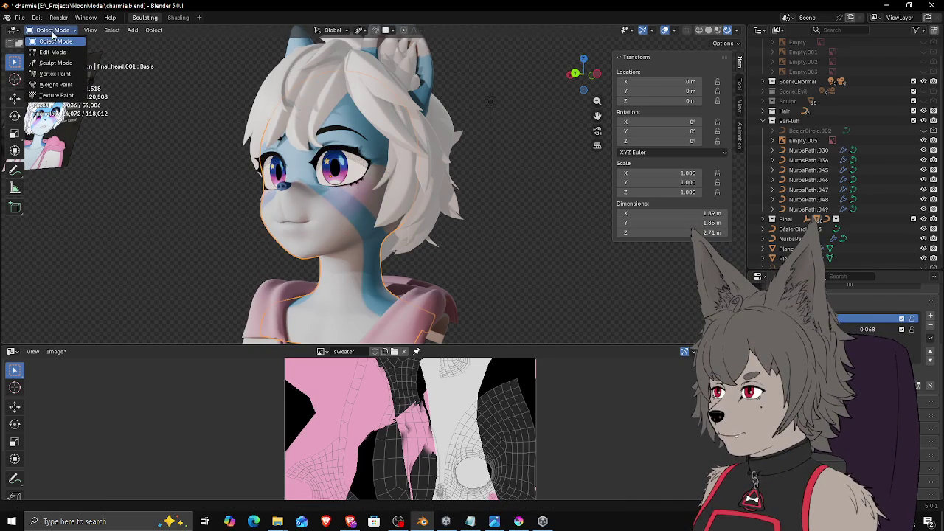
left_click(52, 64)
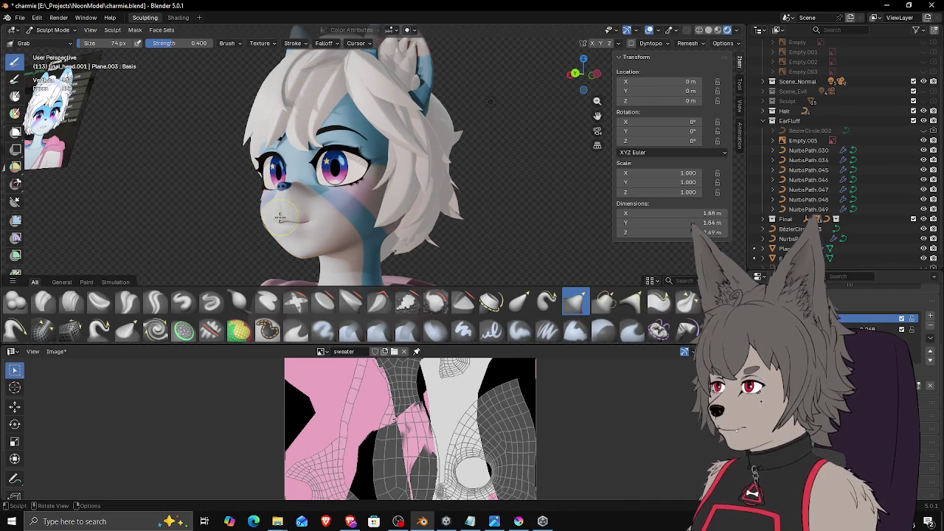
Step: From the profile, Grab-pull the mouth and chin, shrinking the brush to 190 px
middle_click_drag(242, 228, 214, 210)
scroll(211, 200, "up", 2)
scroll(231, 221, "up", 2)
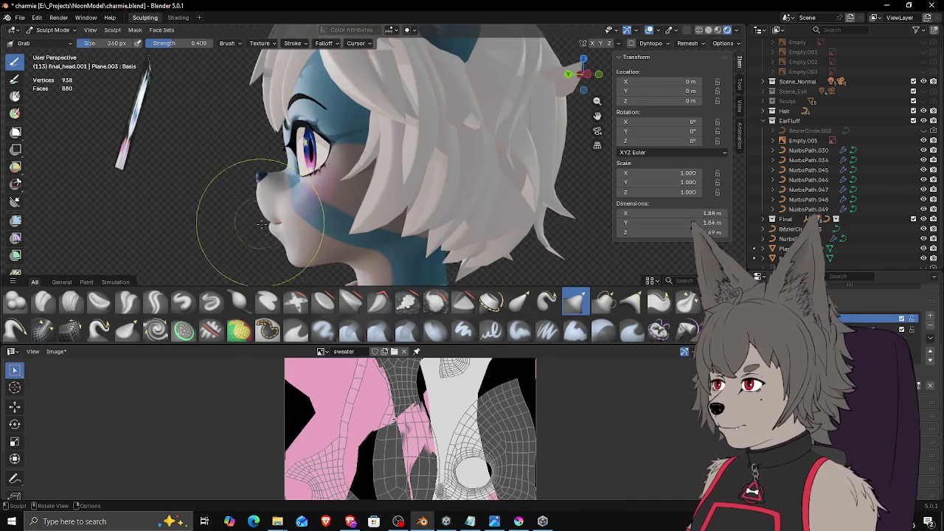
left_click_drag(271, 225, 254, 208)
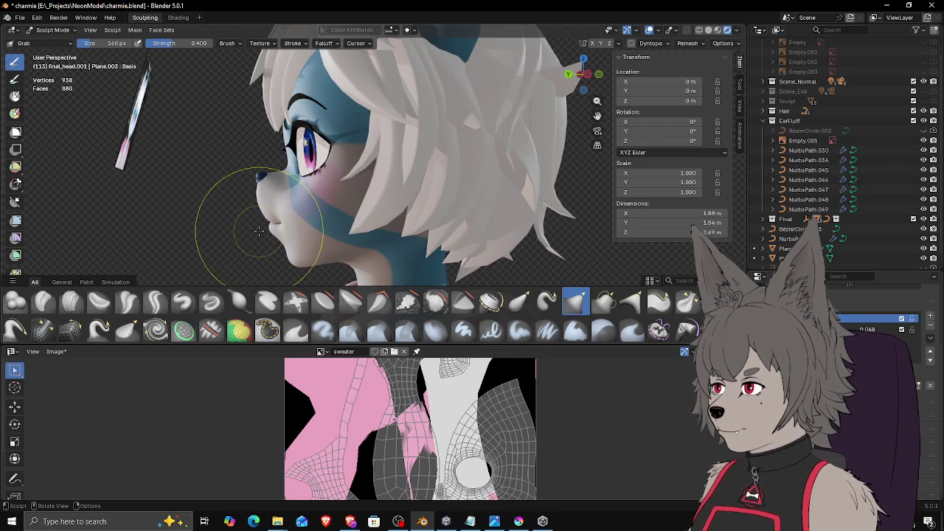
key("bracketleft")
key("bracketleft")
key("bracketleft")
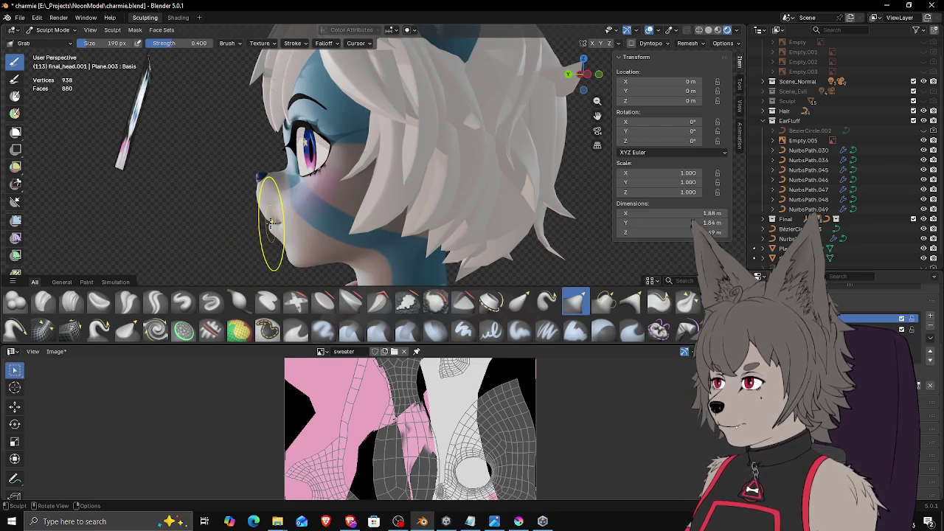
left_click_drag(271, 221, 270, 221)
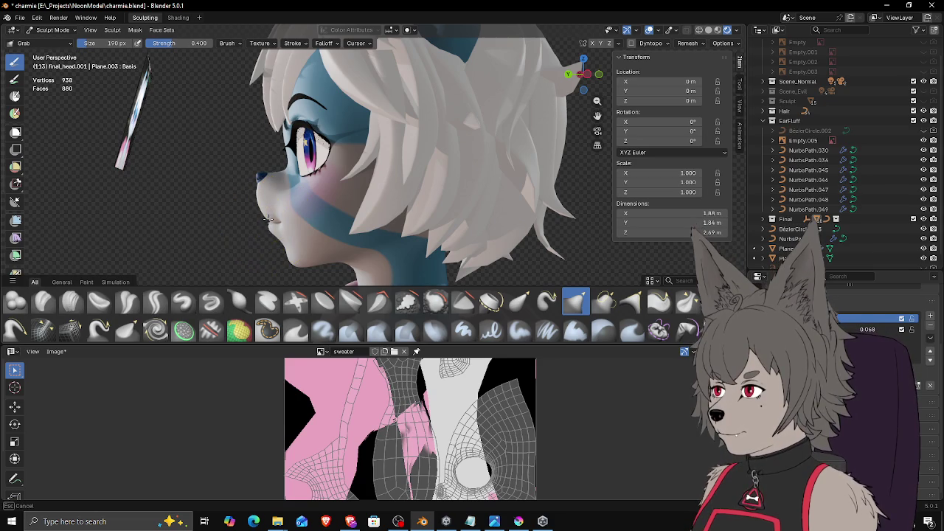
Step: Frame the lips, set the brush to 258 px, and pick a centre-line vertex in Edit Mode
mouse_move(268, 219)
middle_mouse_down()
mouse_move(352, 209)
mouse_move(347, 221)
mouse_move(413, 203)
middle_mouse_up()
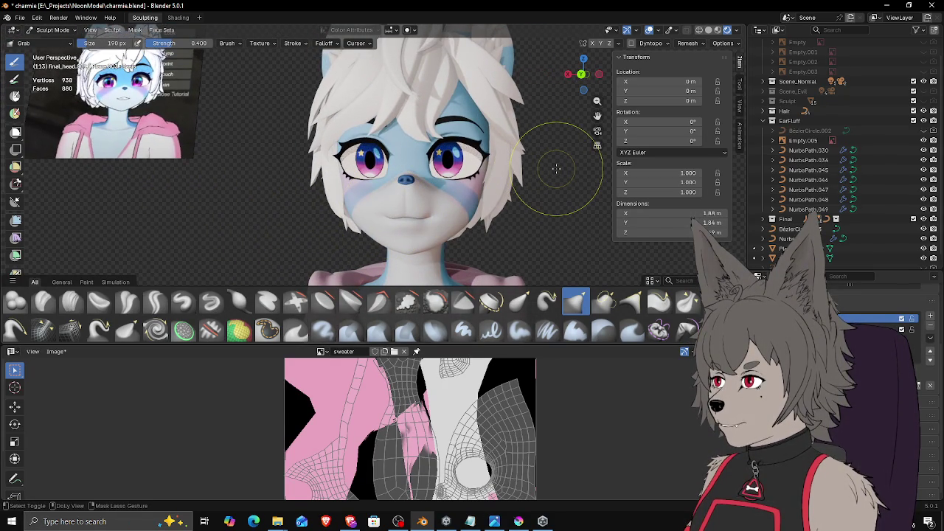
middle_click_drag(557, 169, 548, 185)
scroll(548, 185, "up", 3)
mouse_move(501, 211)
middle_mouse_down()
mouse_move(515, 173)
mouse_move(509, 161)
middle_mouse_up()
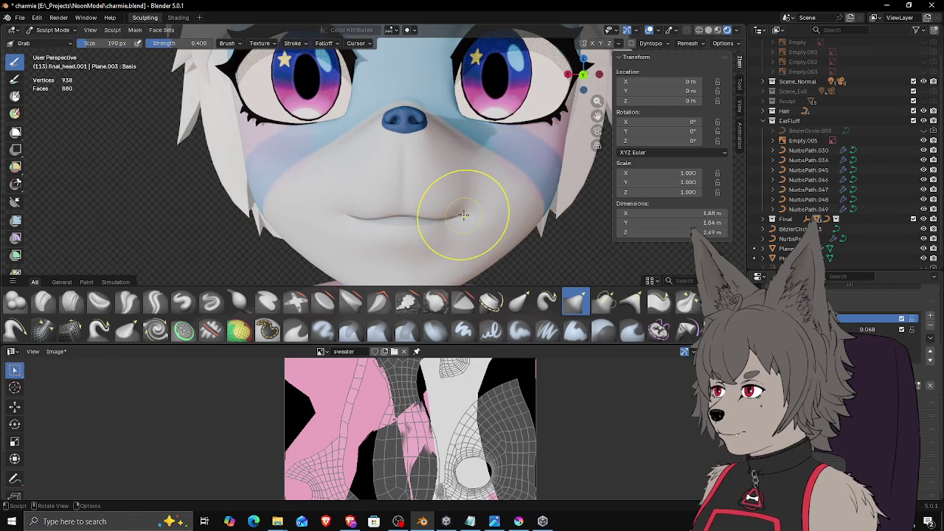
middle_click_drag(452, 204, 468, 190, "ctrl")
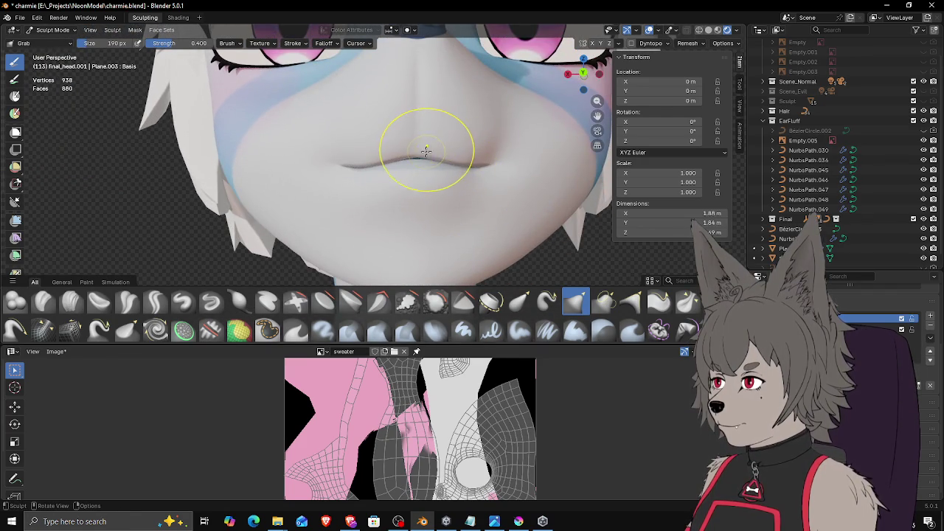
middle_click_drag(420, 162, 421, 169)
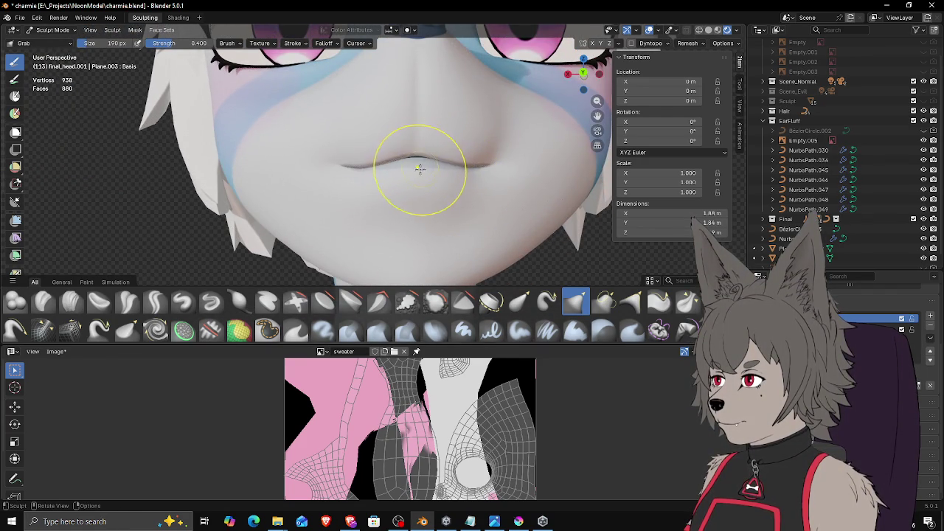
key("f")
left_click(423, 200)
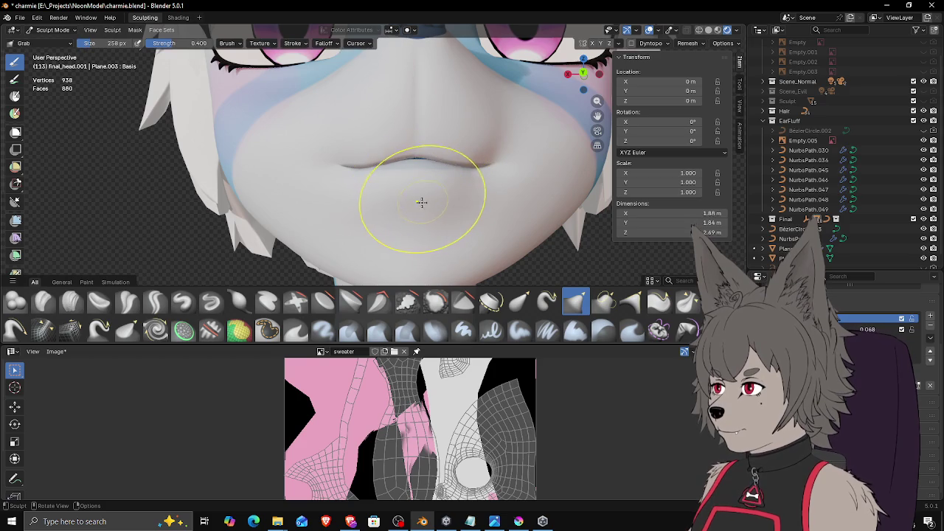
middle_click_drag(421, 194, 420, 190)
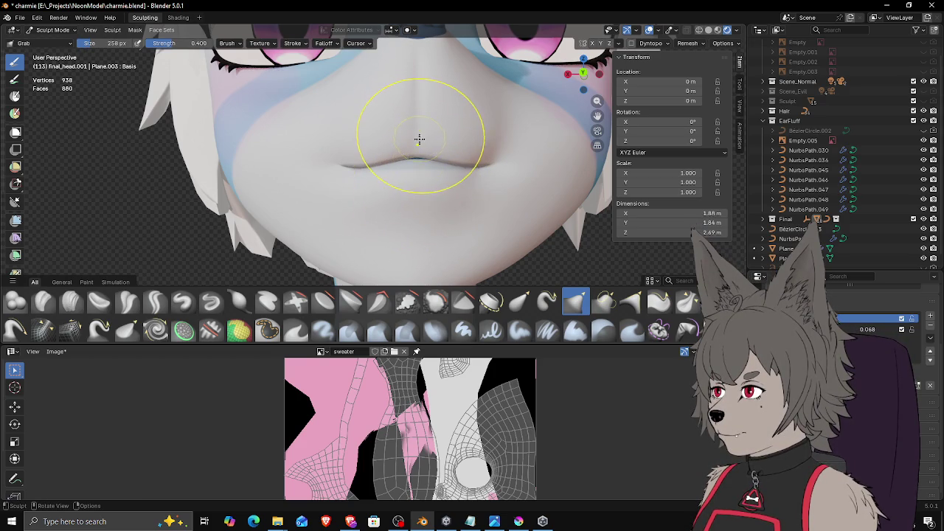
key("Tab")
left_click(417, 165)
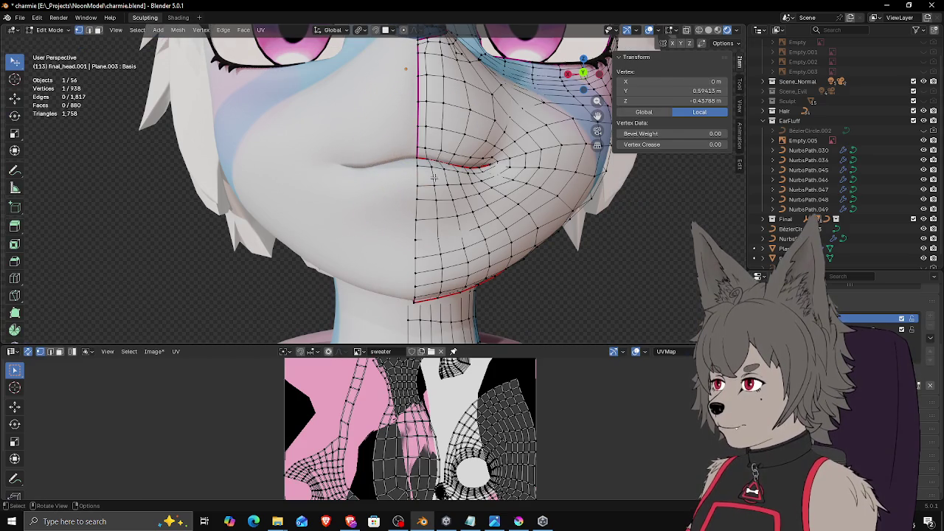
Step: Preview shape key Key 1, then reactivate Basis in Sculpt Mode and orbit to a side view
key("Tab")
key("Tab")
key("Tab")
middle_click_drag(438, 195, 438, 196, "shift")
mouse_move(870, 329)
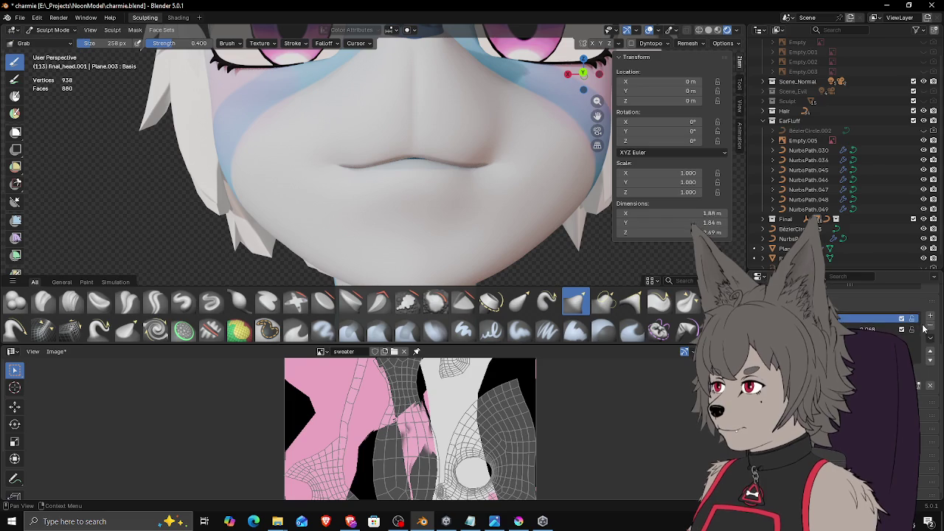
left_click(929, 330)
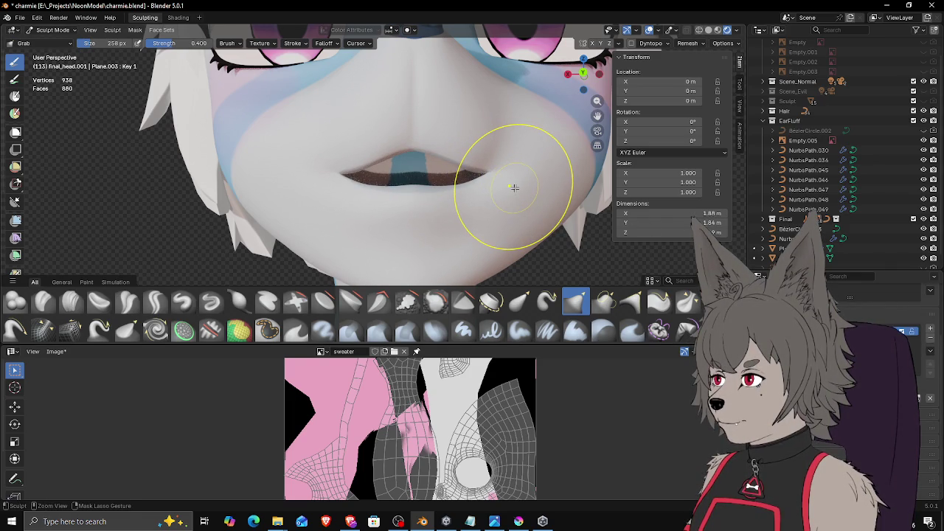
key("Tab")
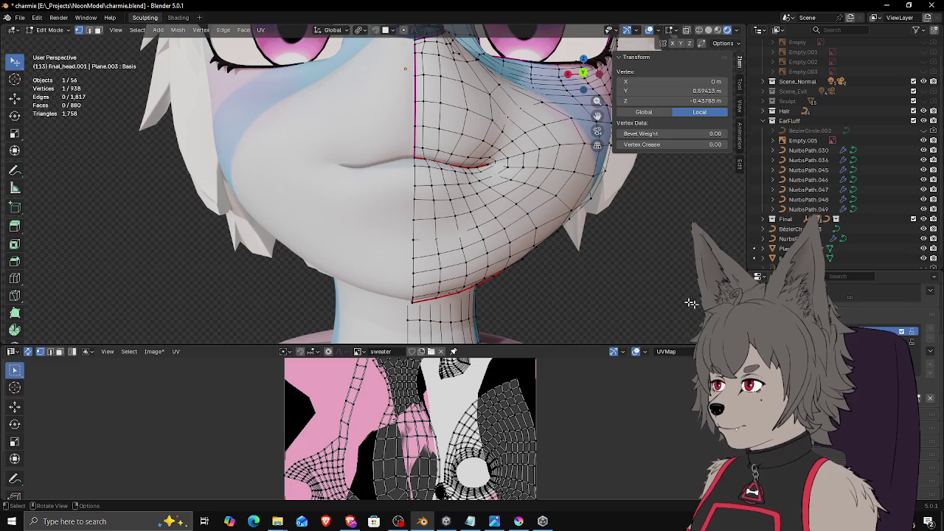
key("Tab")
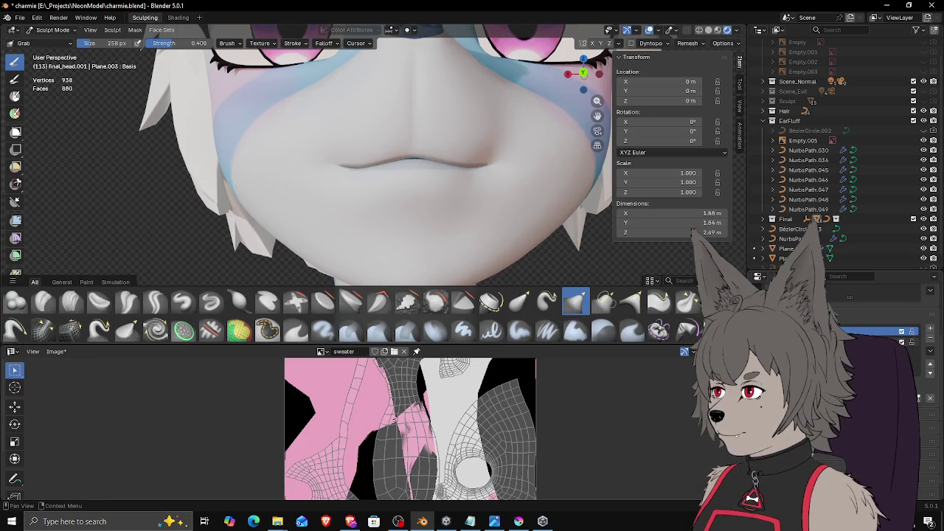
left_click(930, 339)
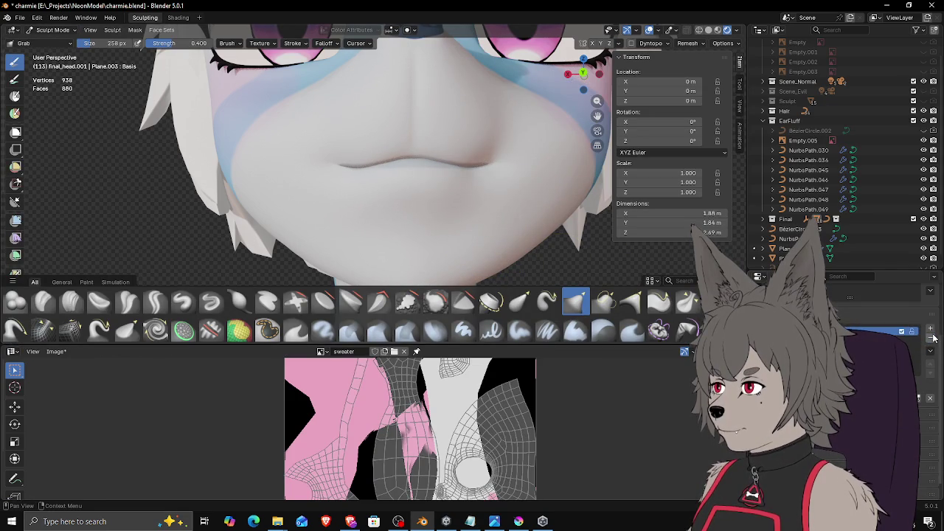
left_click(930, 337)
scroll(472, 192, "down", 3)
mouse_move(492, 213)
middle_mouse_down()
mouse_move(337, 211)
mouse_move(446, 222)
mouse_move(452, 203)
mouse_move(502, 233)
mouse_move(531, 221)
mouse_move(355, 225)
mouse_move(340, 222)
mouse_move(347, 211)
middle_mouse_up()
scroll(456, 214, "down", 2)
scroll(355, 225, "up", 2)
scroll(336, 233, "up", 3)
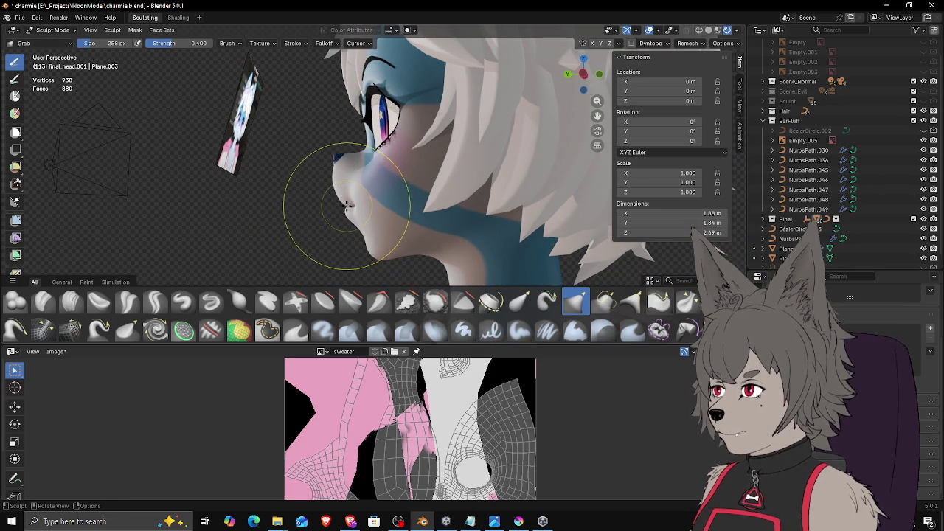
Step: Nudge the nose-to-cheek profile with Grab, then view the face straight from the front
left_click_drag(348, 207, 337, 191)
middle_click_drag(263, 179, 413, 199)
scroll(413, 199, "down", 3)
mouse_move(472, 215)
left_mouse_down()
mouse_move(453, 214)
mouse_move(480, 200)
left_mouse_up()
key("ctrl+KP_1")
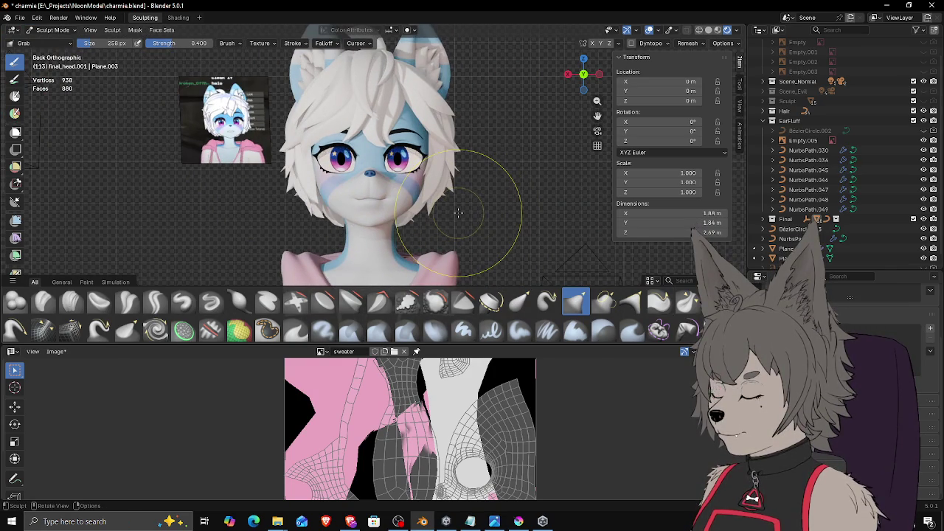
scroll(480, 203, "down", 2)
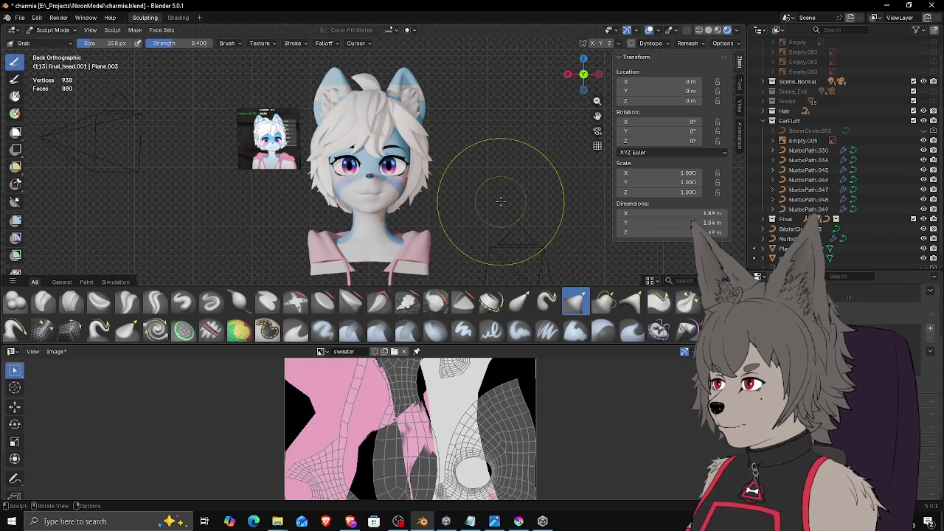
Step: Save charmie.blend and the sweater texture image
key("ctrl+s")
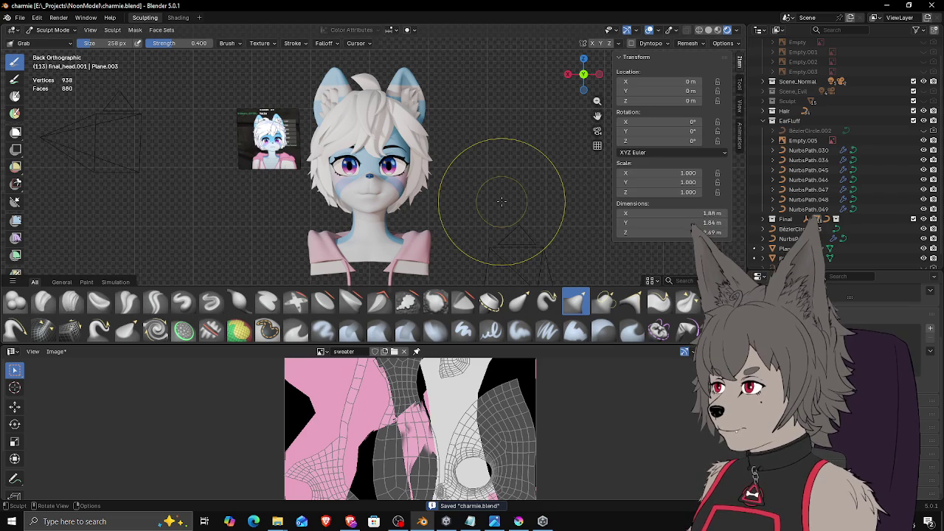
left_click(56, 352)
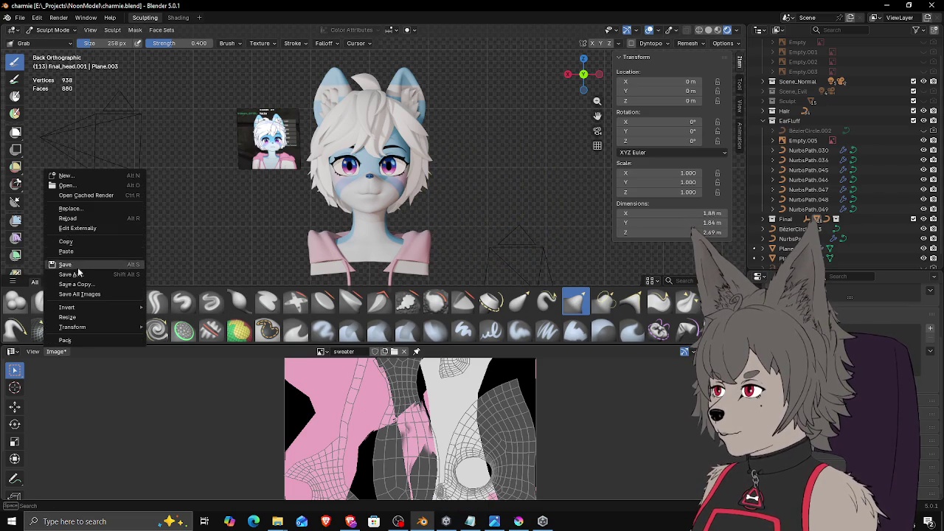
left_click(79, 274)
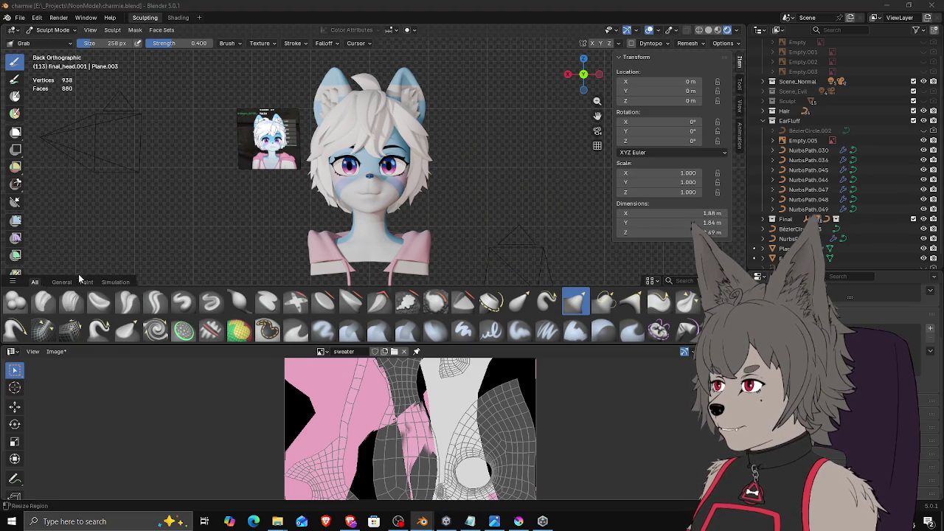
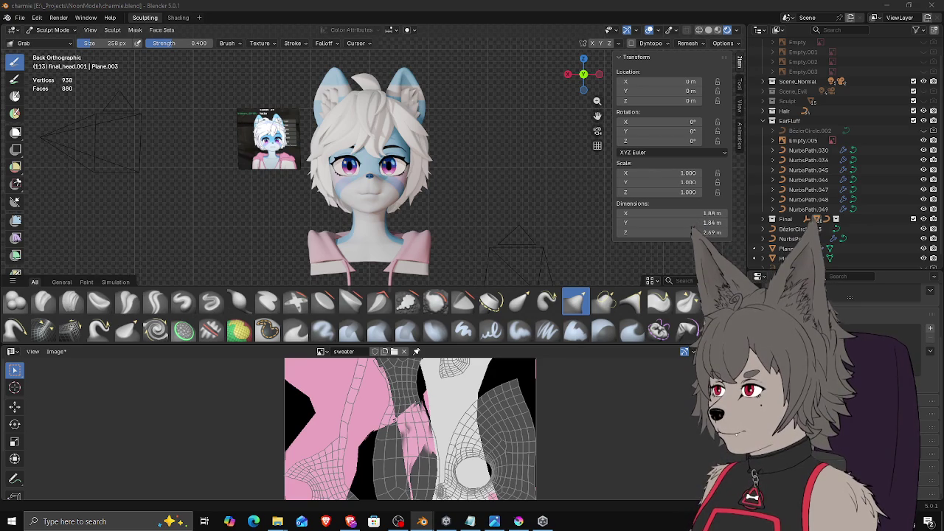
Step: Save the sweater texture image and return the bust to Object Mode
key("Return")
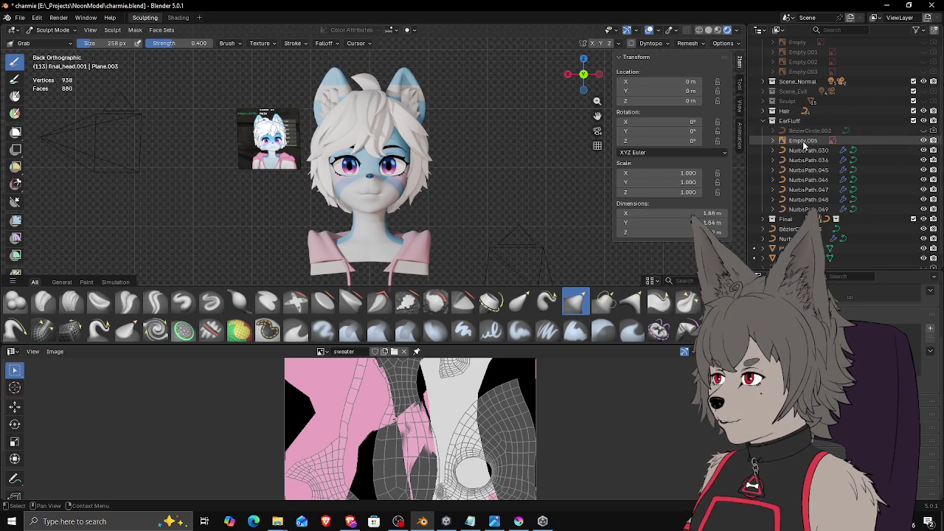
middle_click_drag(434, 179, 383, 196)
left_click(50, 30)
left_click(55, 42)
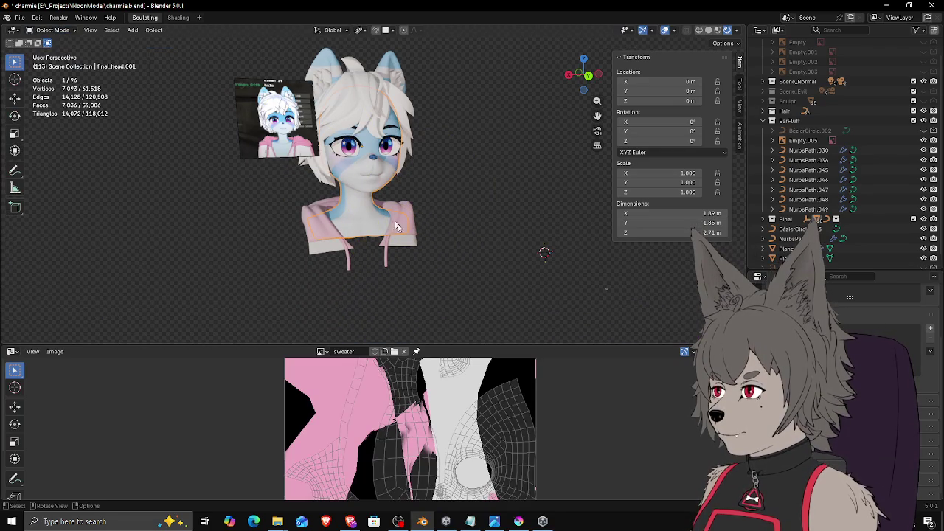
Step: Select the hoodie and inspect its material's texture input options
left_click(404, 237)
scroll(848, 317, "down", 2)
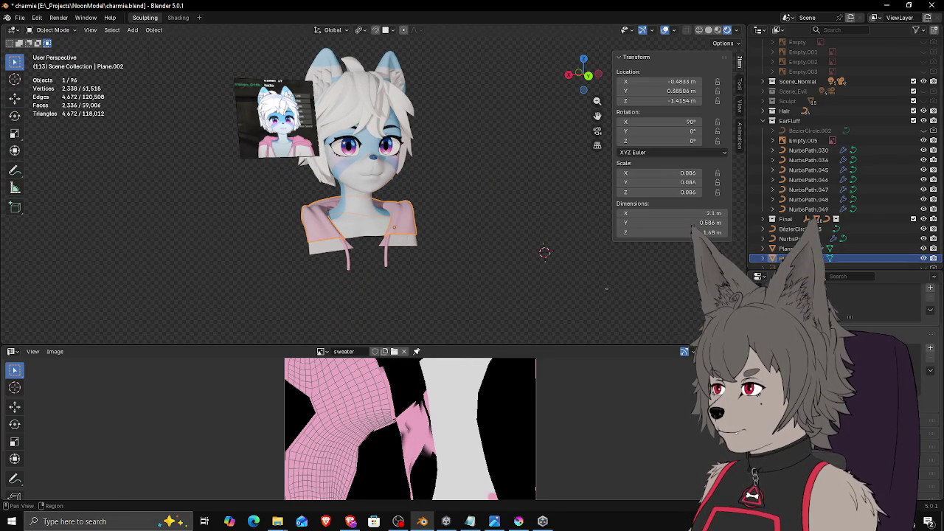
scroll(848, 332, "down", 3)
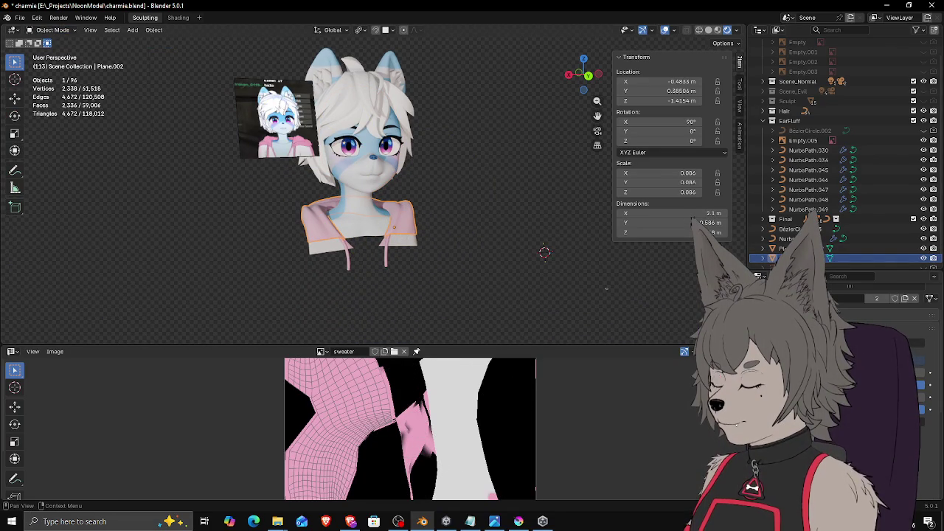
left_click(918, 371)
key("Escape")
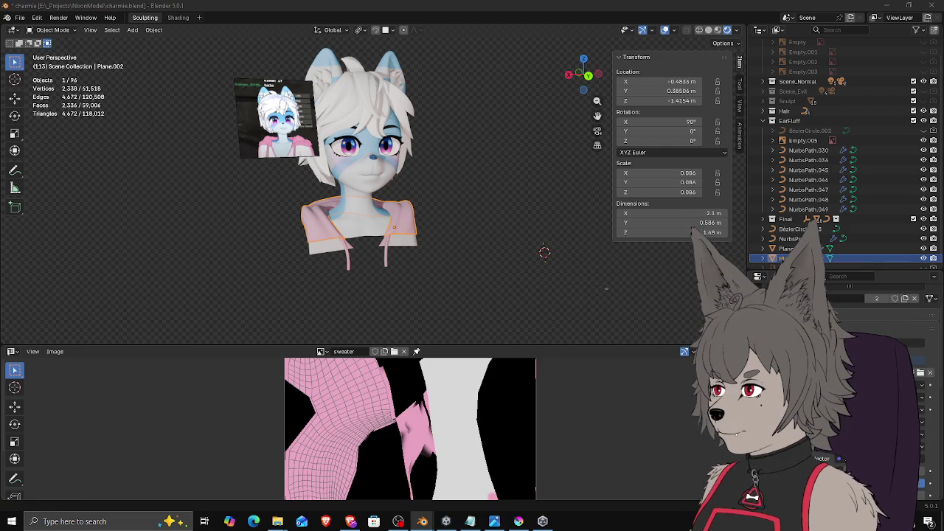
middle_click_drag(406, 260, 398, 256)
Step: Save charmie.blend and deselect the hoodie
key("ctrl+s")
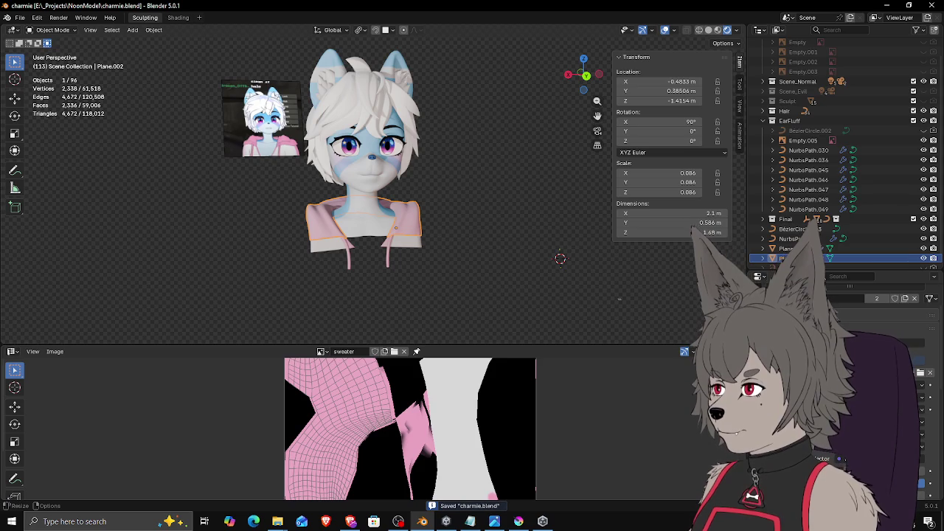
left_click(488, 220)
scroll(488, 221, "up", 3)
mouse_move(488, 220)
middle_mouse_down()
mouse_move(475, 206)
mouse_move(484, 236)
mouse_move(509, 241)
middle_mouse_up()
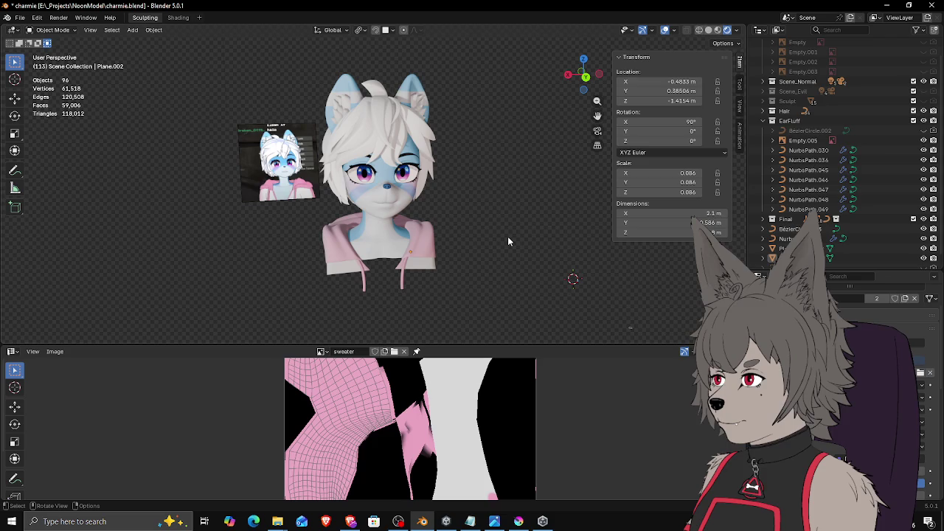
scroll(507, 241, "up", 3)
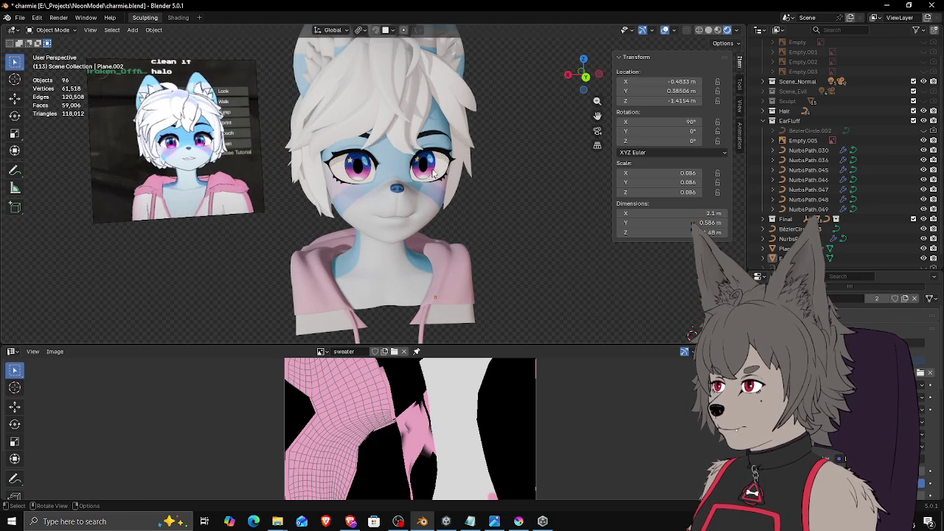
middle_click_drag(432, 172, 442, 153)
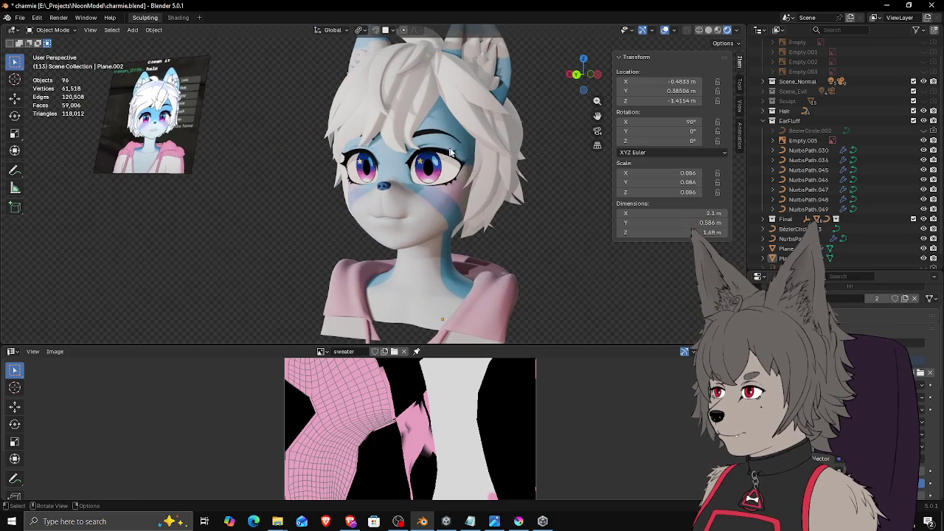
middle_click_drag(442, 172, 474, 193)
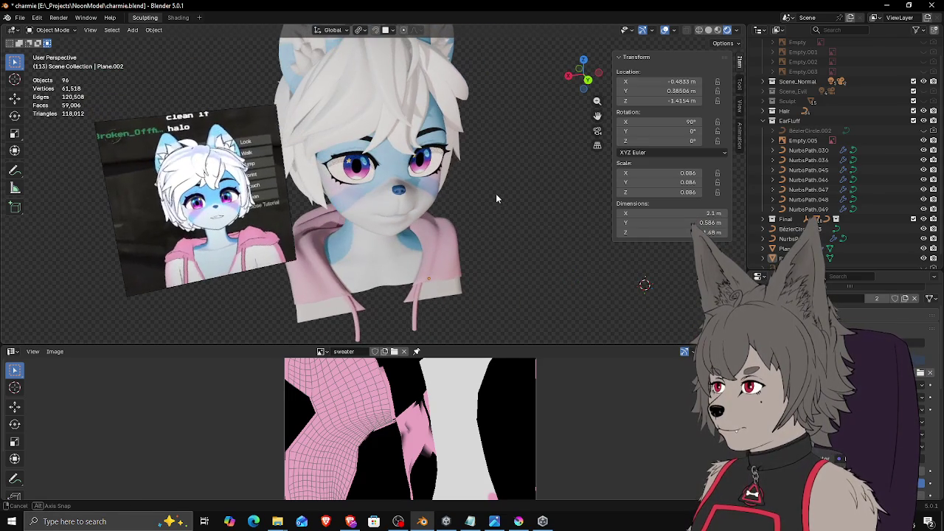
mouse_move(475, 193)
middle_mouse_down()
mouse_move(488, 207)
mouse_move(479, 194)
mouse_move(484, 206)
mouse_move(451, 210)
middle_mouse_up()
scroll(479, 194, "down", 2)
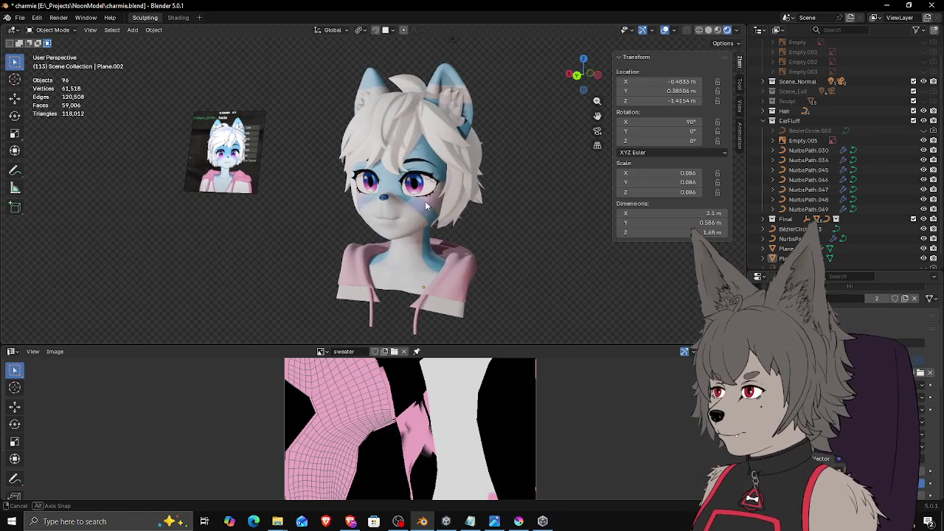
middle_click_drag(415, 206, 457, 208)
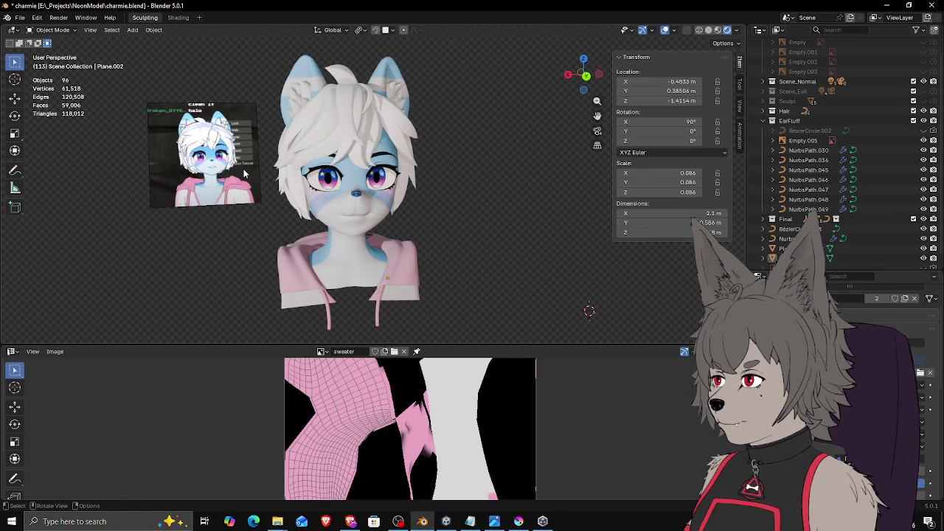
left_click(244, 174)
Step: Move Empty.005 into the Refs collection in the Outliner
scroll(877, 125, "up", 2)
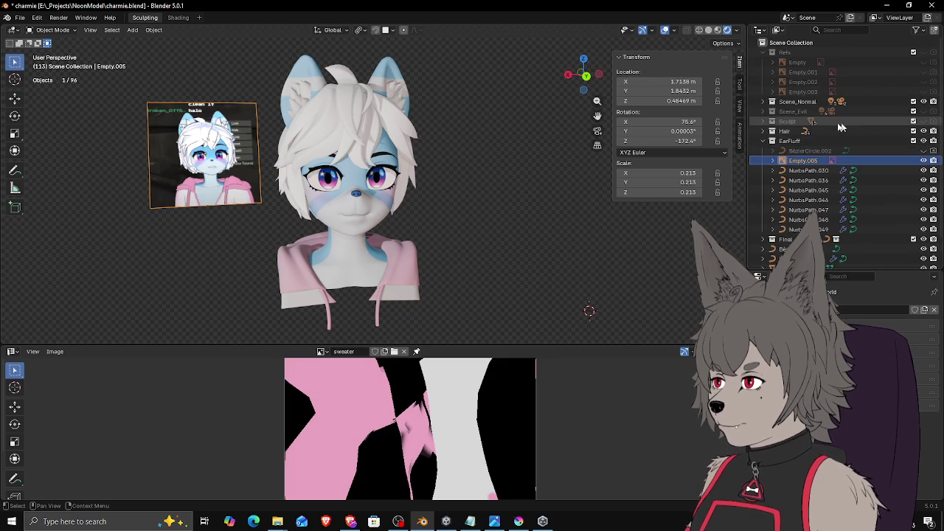
left_click(763, 142)
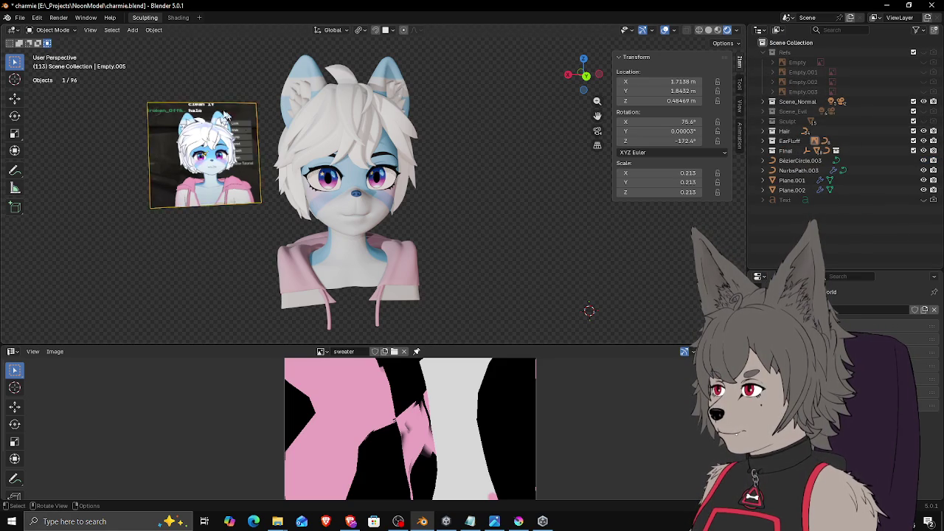
left_click(763, 141)
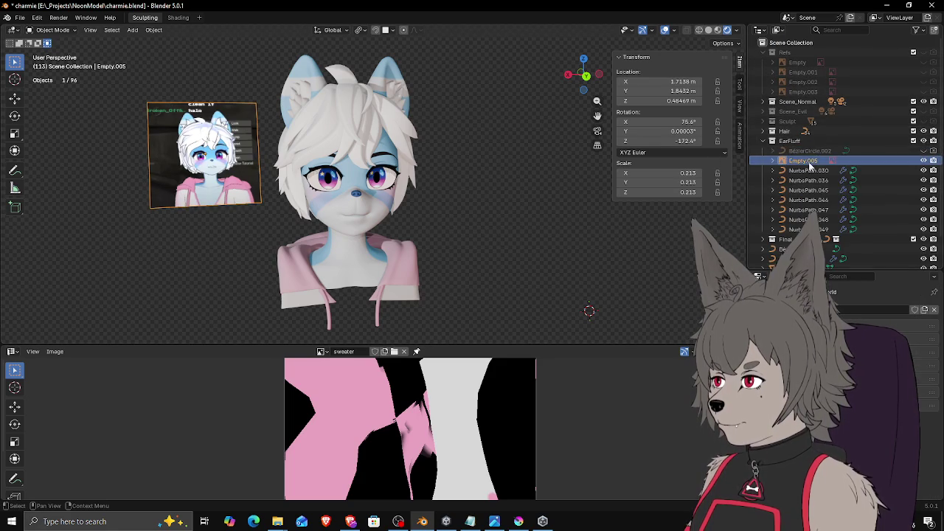
left_click_drag(815, 85, 875, 102)
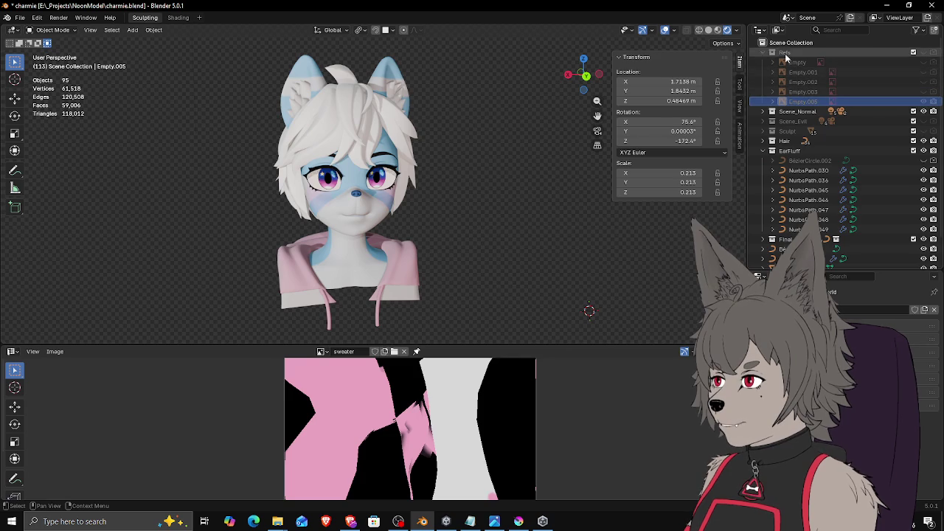
Step: Hide and collapse the Refs collection, then save charmie.blend
left_click(925, 54)
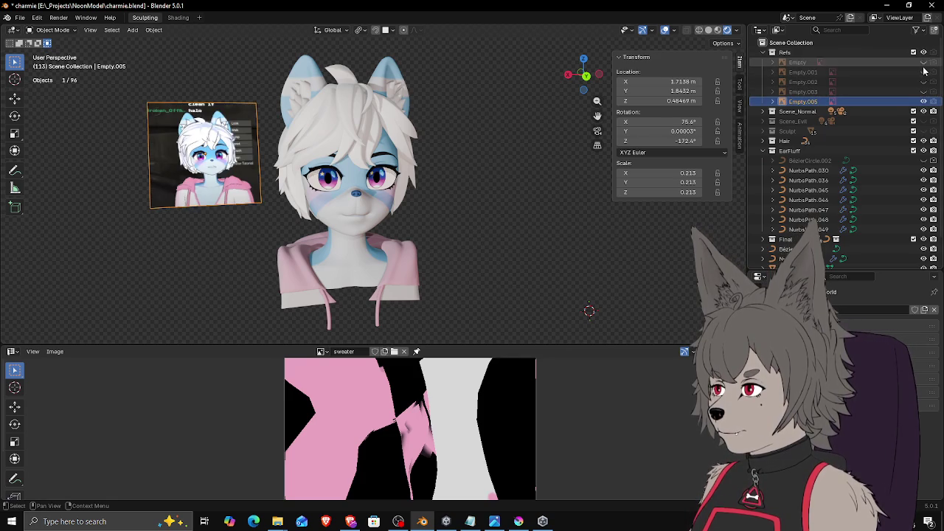
left_click(923, 54)
left_click(771, 54)
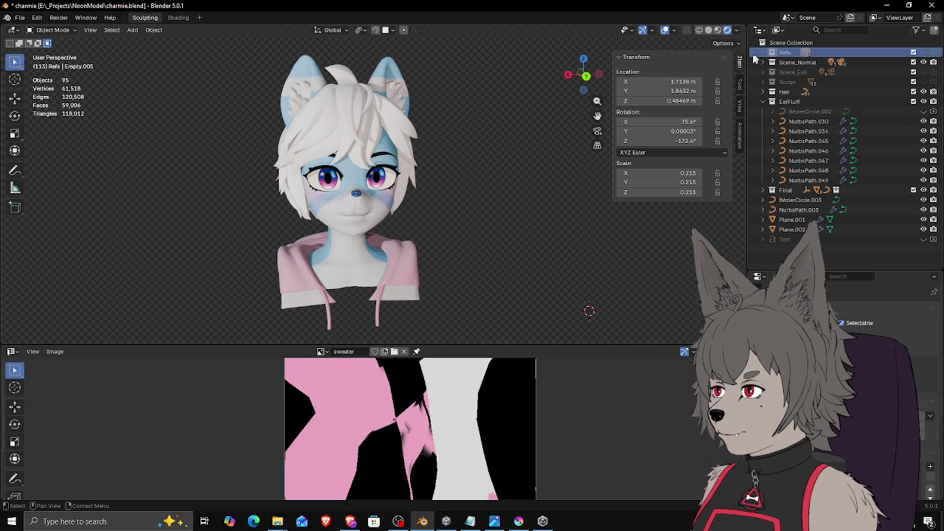
mouse_move(492, 182)
middle_mouse_down()
mouse_move(474, 166)
mouse_move(437, 170)
mouse_move(468, 173)
middle_mouse_up()
key("ctrl+s")
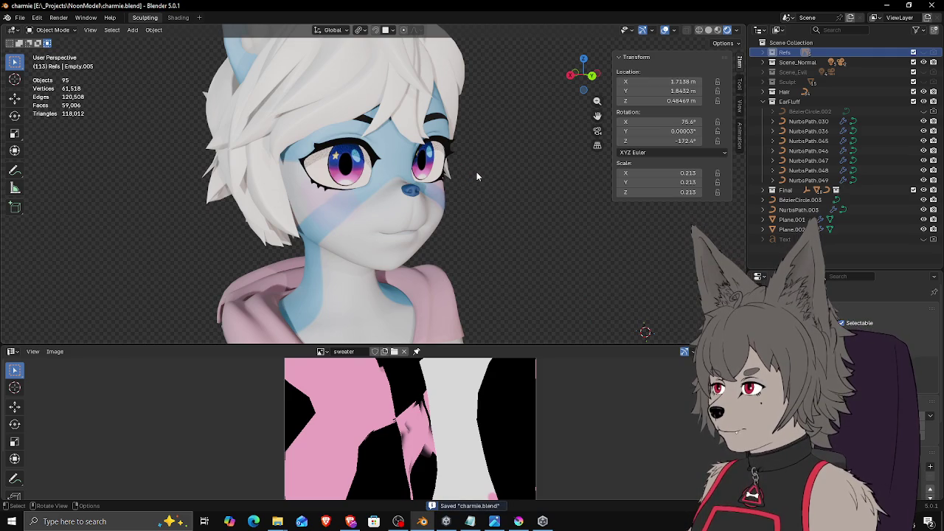
Step: Inspect the bust's face from front, side and below, then select the eyelash object
mouse_move(476, 172)
middle_mouse_down("ctrl")
mouse_move(470, 188)
mouse_move(444, 190)
mouse_move(577, 206)
mouse_move(443, 196)
middle_mouse_up("ctrl")
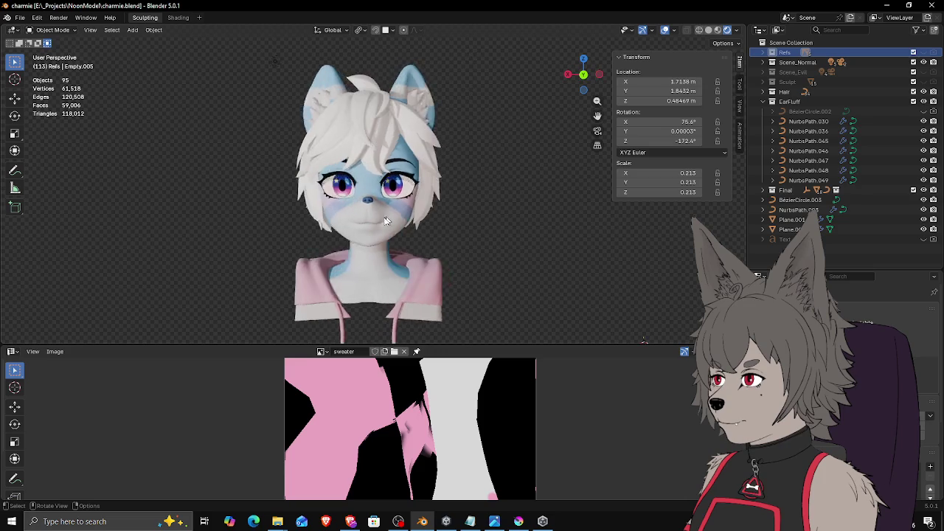
scroll(381, 220, "up", 5)
scroll(381, 219, "down", 5)
mouse_move(382, 219)
middle_mouse_down()
mouse_move(426, 191)
mouse_move(482, 206)
mouse_move(499, 194)
mouse_move(470, 200)
mouse_move(512, 147)
mouse_move(568, 145)
mouse_move(589, 159)
mouse_move(506, 162)
middle_mouse_up()
scroll(442, 177, "up", 4)
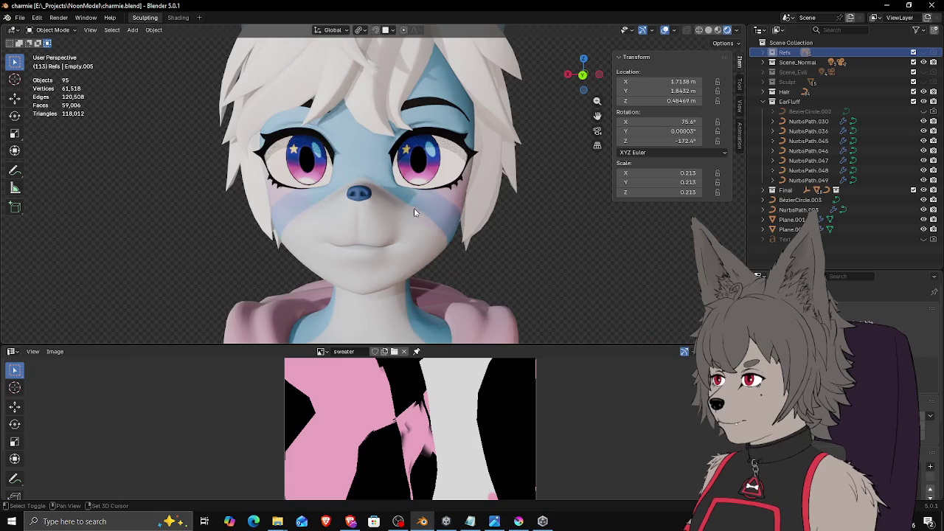
scroll(420, 186, "up", 2)
mouse_move(421, 187)
middle_mouse_down()
mouse_move(412, 175)
mouse_move(472, 178)
mouse_move(491, 166)
mouse_move(531, 179)
mouse_move(506, 191)
middle_mouse_up()
scroll(505, 186, "up", 3)
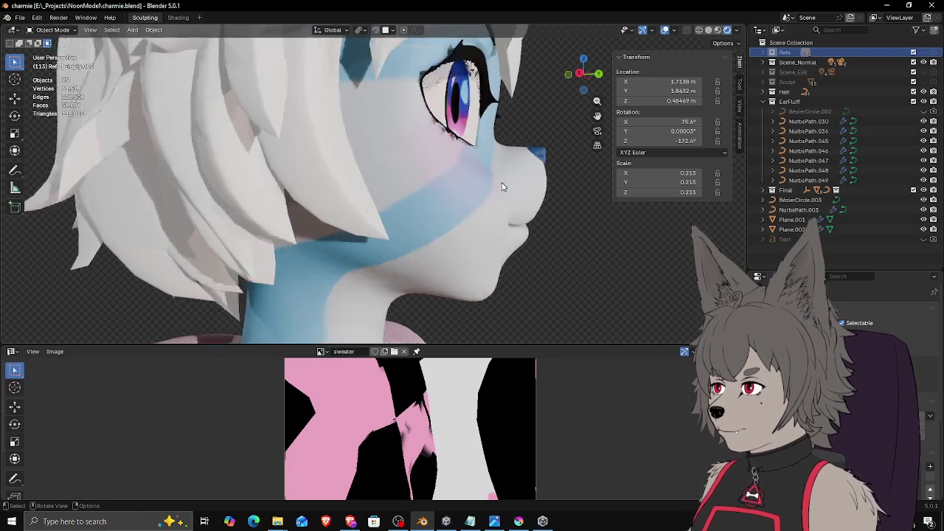
scroll(502, 186, "up", 2)
left_click(476, 122)
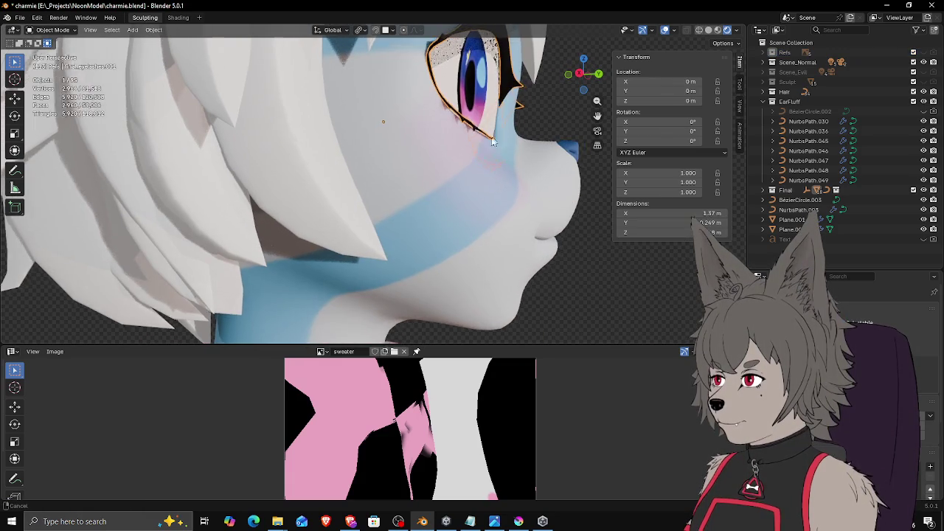
Step: Enter Edit Mode on the eyelash mesh and nudge the first lash vertices near the eye
scroll(478, 141, "up", 2)
scroll(472, 166, "up", 2)
key("Tab")
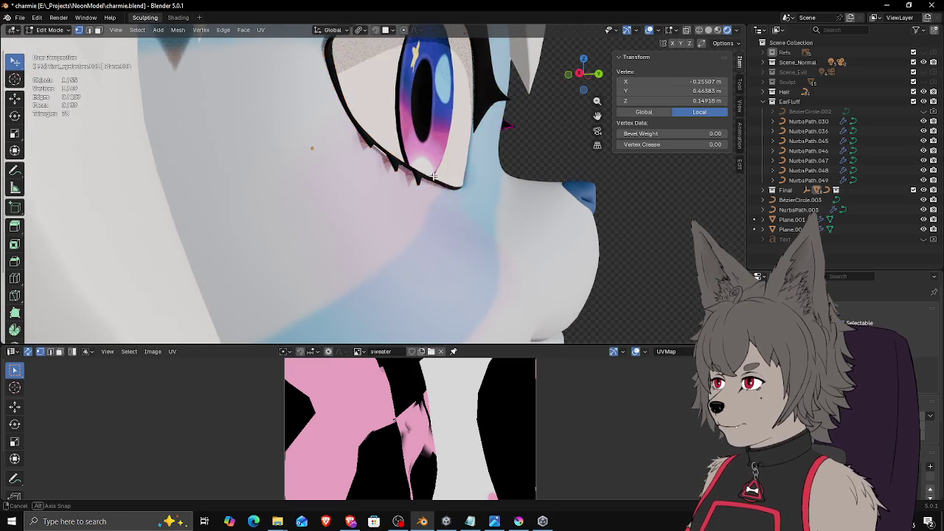
mouse_move(424, 180)
middle_mouse_down()
mouse_move(242, 171)
mouse_move(282, 212)
mouse_move(308, 210)
mouse_move(294, 176)
mouse_move(302, 174)
middle_mouse_up()
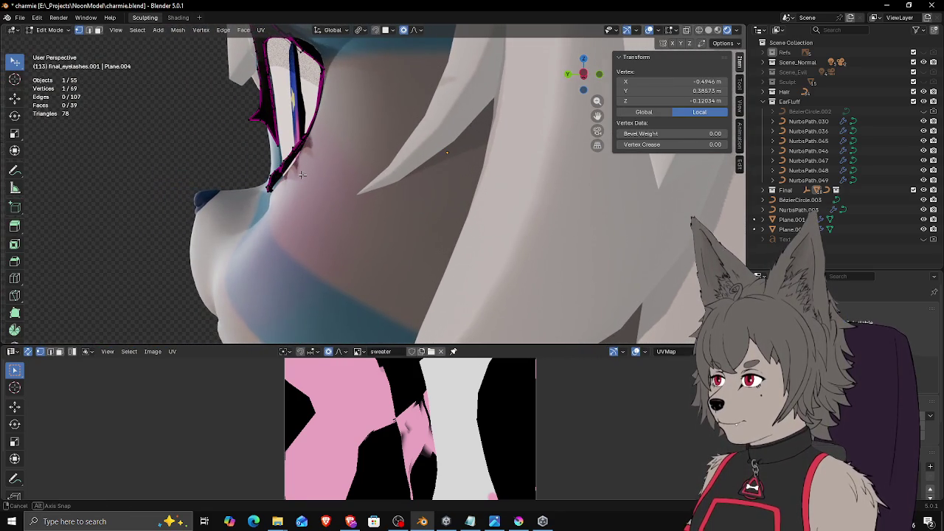
key("g")
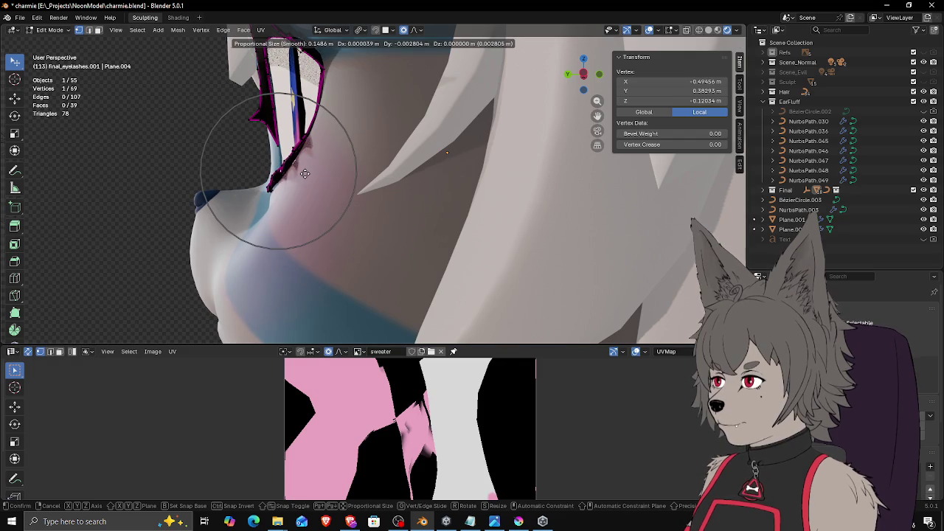
left_click(306, 173)
middle_click_drag(307, 173, 321, 180)
key("g")
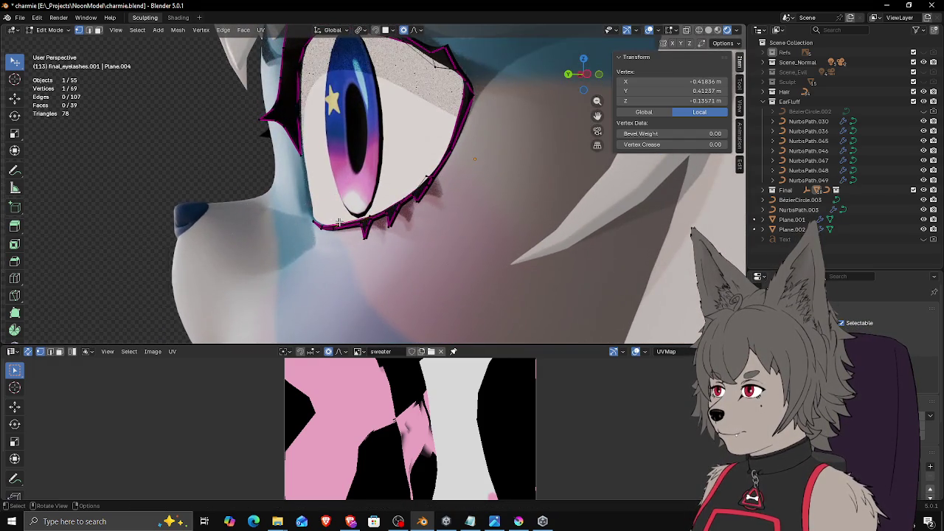
left_click(333, 206)
key("g")
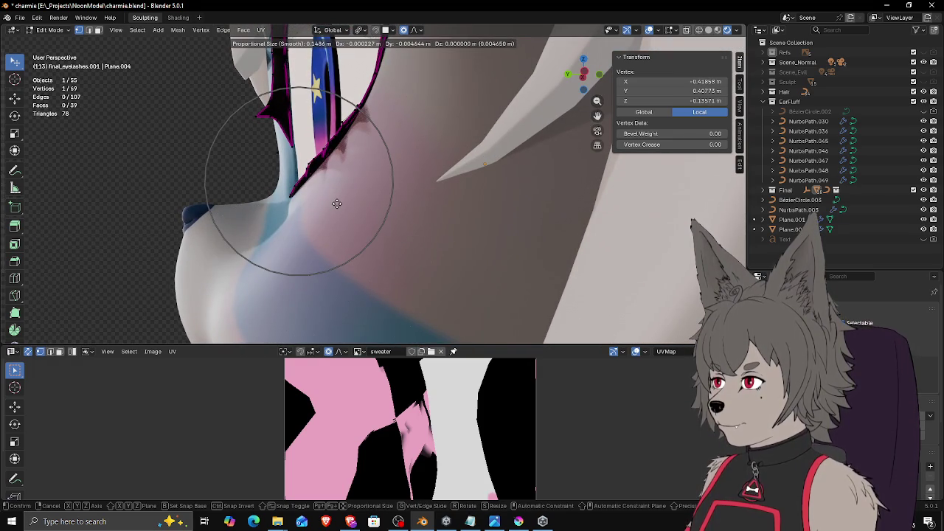
left_click(338, 203)
mouse_move(338, 202)
middle_mouse_down()
mouse_move(443, 222)
mouse_move(473, 199)
mouse_move(442, 180)
middle_mouse_up()
scroll(474, 227, "up", 3)
scroll(475, 218, "down", 5)
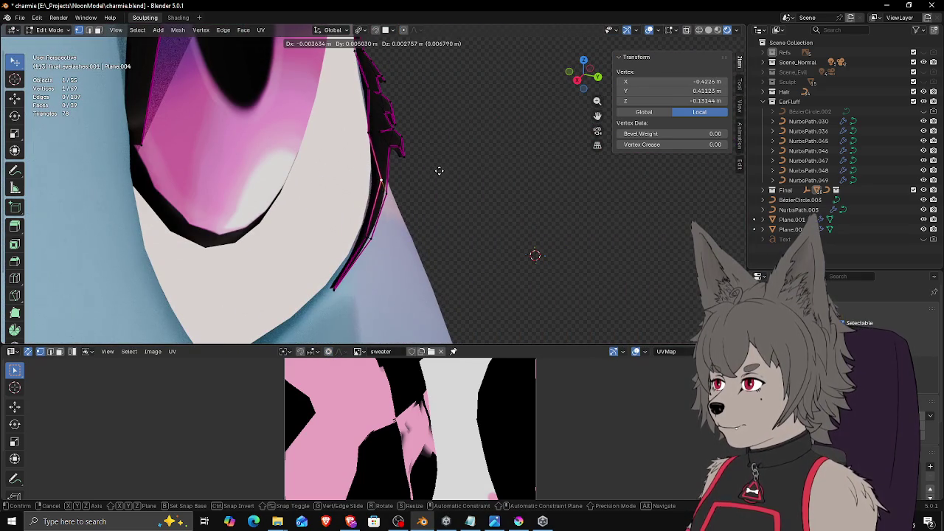
Step: Reposition more eyelash vertices, checking the lashes from several angles
left_click(415, 184)
left_click(397, 194)
key("g")
left_click(379, 179)
scroll(379, 179, "up", 4)
mouse_move(379, 179)
middle_mouse_down()
mouse_move(402, 158)
mouse_move(381, 168)
middle_mouse_up()
scroll(402, 159, "down", 5)
key("g")
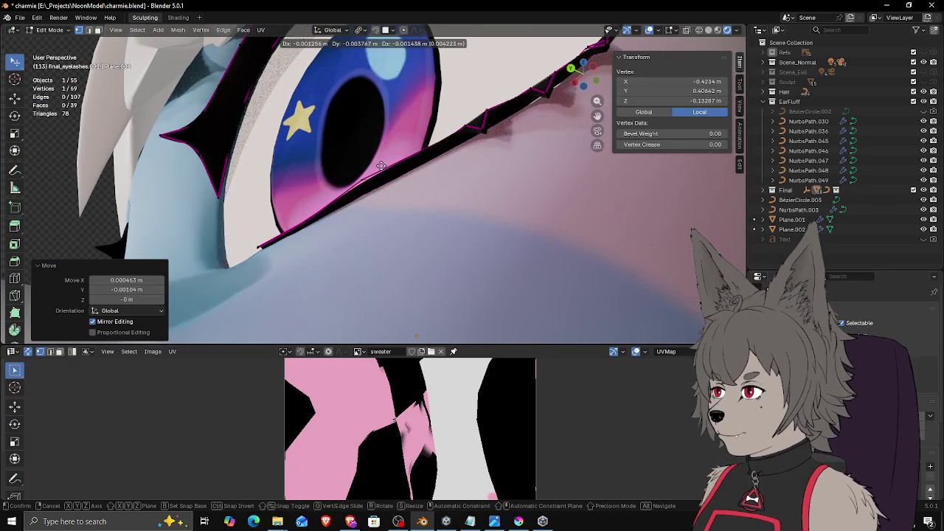
key("g")
left_click(361, 185)
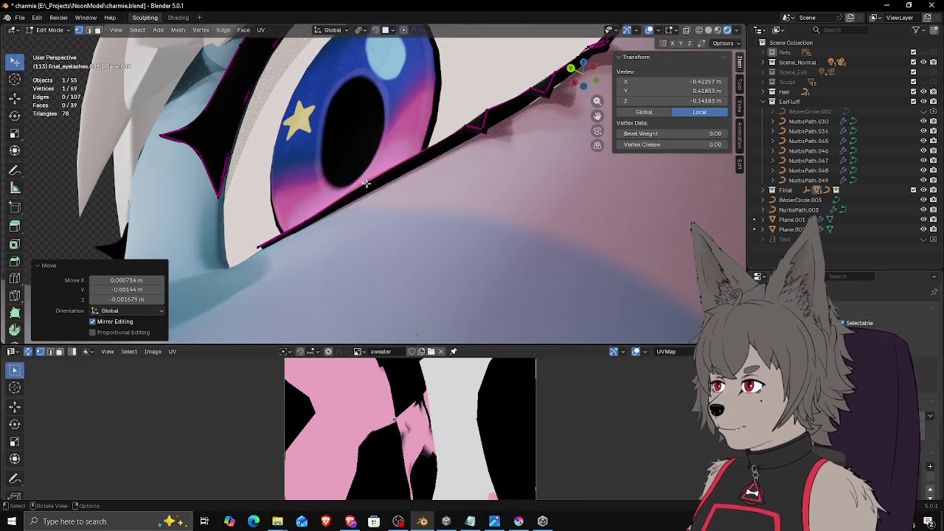
scroll(361, 184, "up", 3)
middle_click_drag(519, 213, 532, 244)
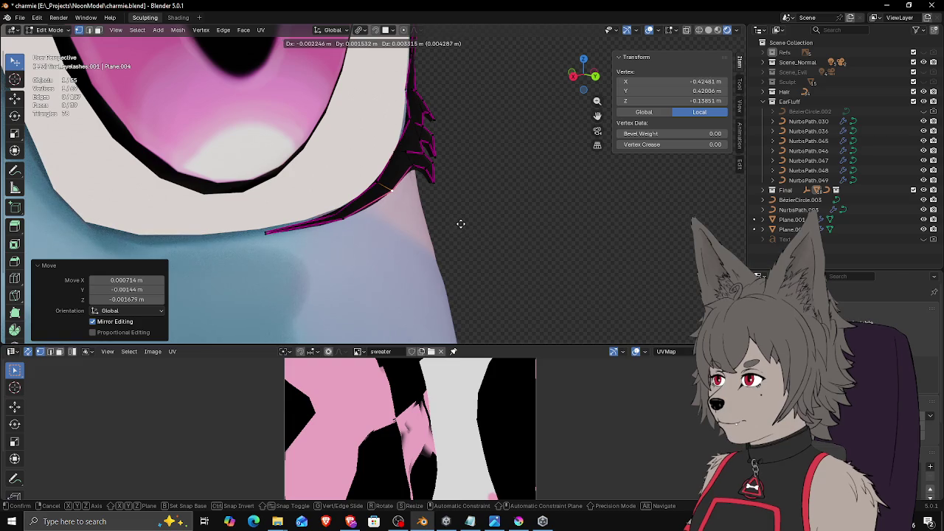
scroll(461, 223, "down", 3)
middle_click_drag(460, 223, 364, 169)
Step: Move lower-lash vertices, cancelling and undoing the moves that don't fit
key("g")
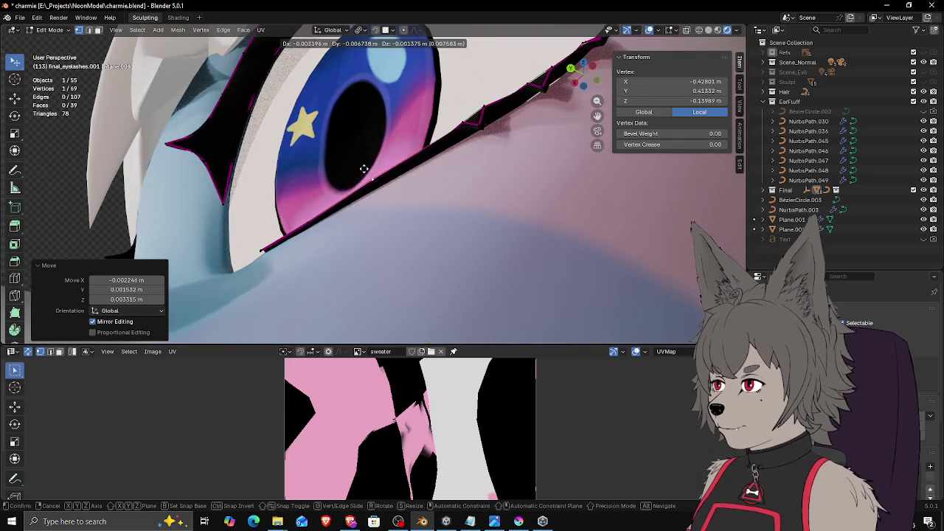
scroll(457, 174, "up", 4)
mouse_move(458, 174)
middle_mouse_down()
mouse_move(447, 154)
mouse_move(324, 102)
middle_mouse_up()
key("g")
left_click(463, 155)
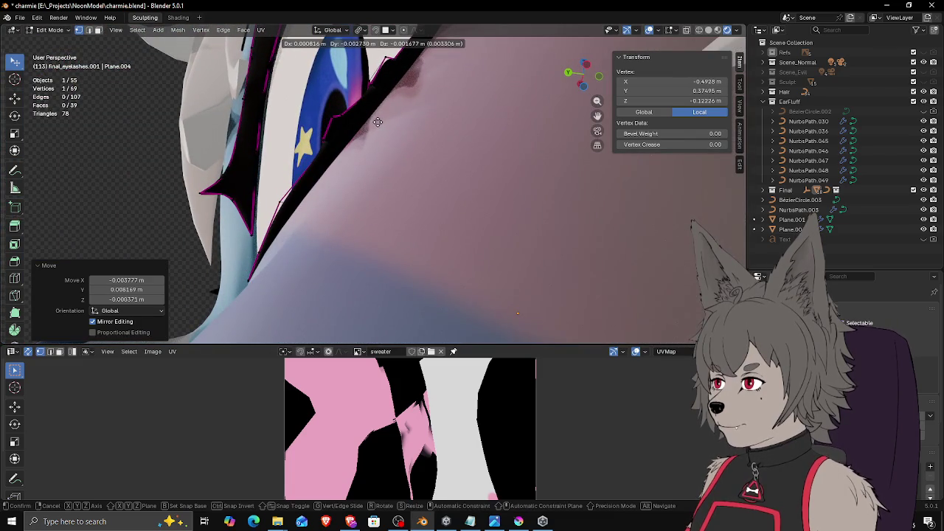
mouse_move(377, 122)
middle_mouse_down()
mouse_move(453, 135)
mouse_move(527, 180)
middle_mouse_up()
right_click(453, 135)
mouse_move(542, 148)
middle_mouse_down()
mouse_move(429, 106)
mouse_move(491, 90)
mouse_move(399, 87)
mouse_move(437, 104)
mouse_move(429, 96)
middle_mouse_up()
key("g")
left_click(496, 100)
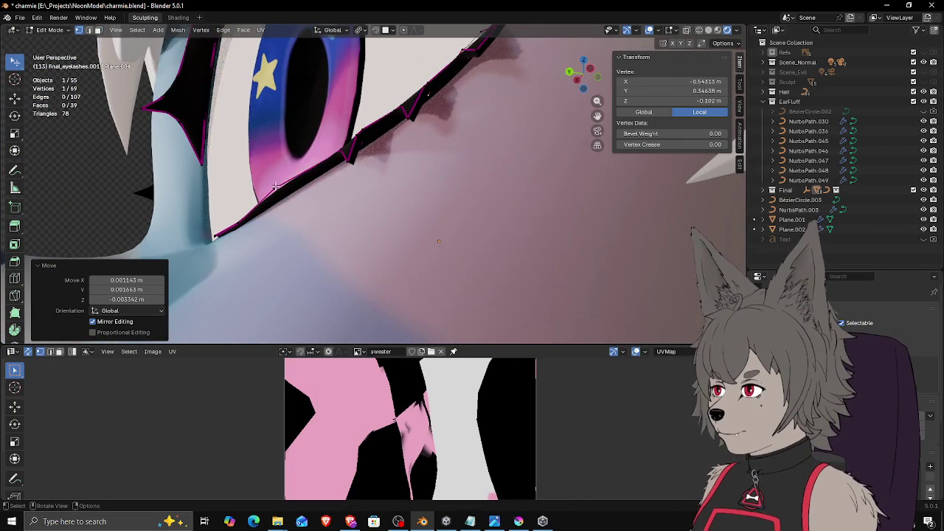
key("ctrl+z")
middle_click_drag(277, 185, 255, 195)
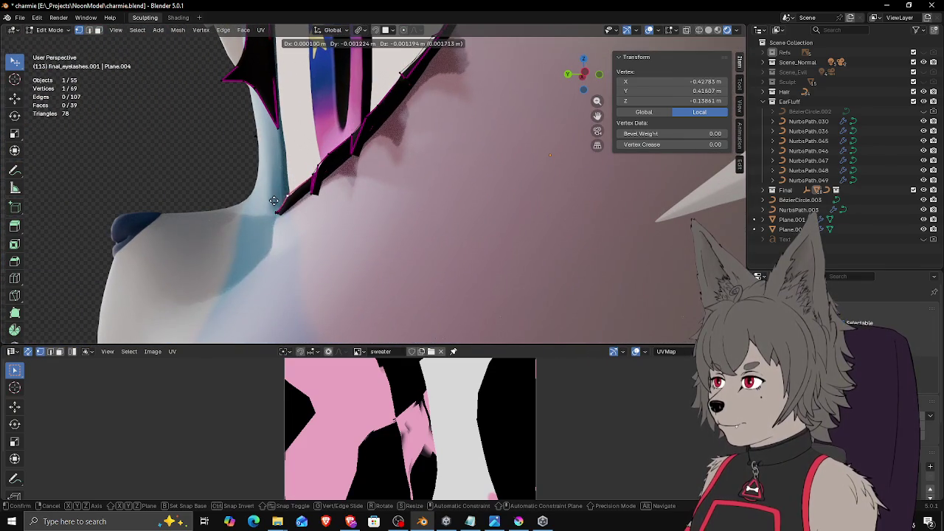
left_click(274, 200)
mouse_move(274, 201)
middle_mouse_down()
mouse_move(469, 220)
mouse_move(465, 203)
mouse_move(426, 193)
middle_mouse_up()
Step: Make several small vertex moves to tighten the lashes along the lower lid
key("g")
left_click(464, 216)
key("g")
left_click(477, 205)
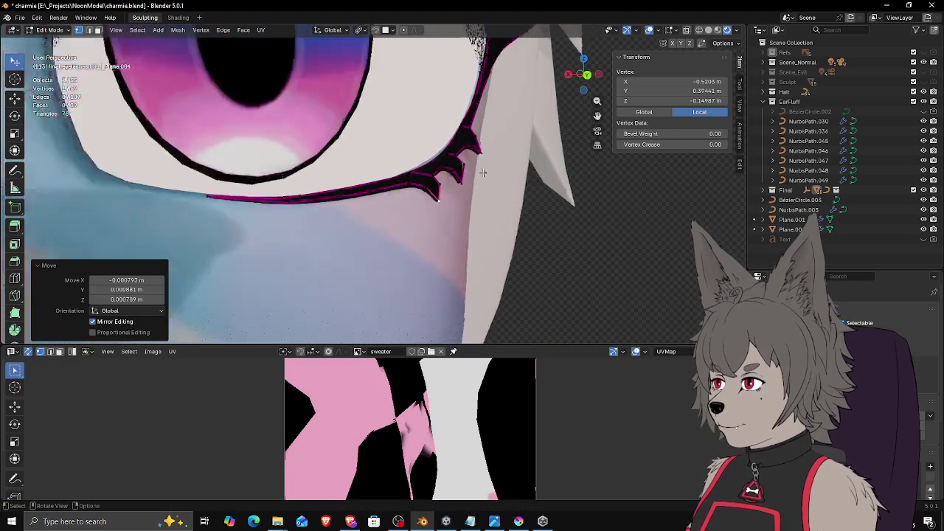
mouse_move(522, 180)
middle_mouse_down()
mouse_move(442, 219)
mouse_move(419, 219)
mouse_move(337, 288)
middle_mouse_up()
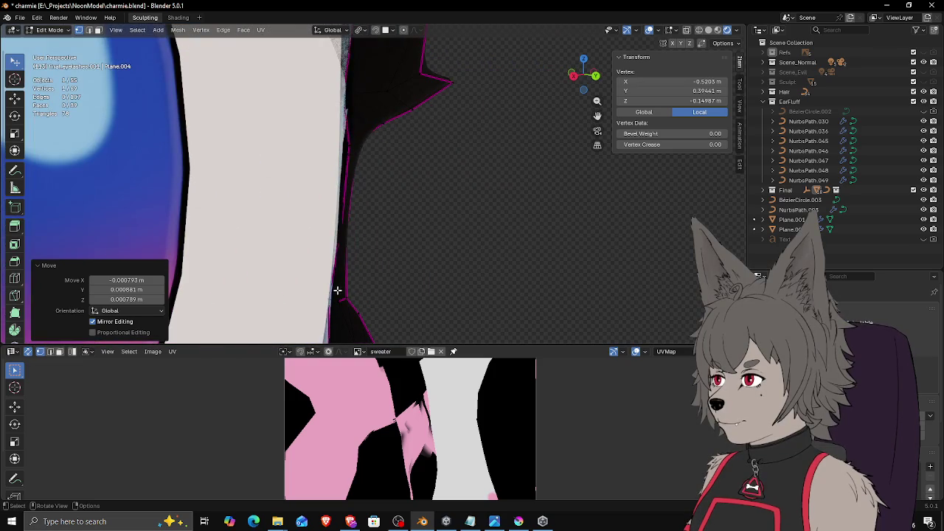
key("g")
left_click(355, 293)
key("g")
left_click(357, 300)
key("g")
left_click(349, 238)
key("g")
scroll(336, 236, "down", 2)
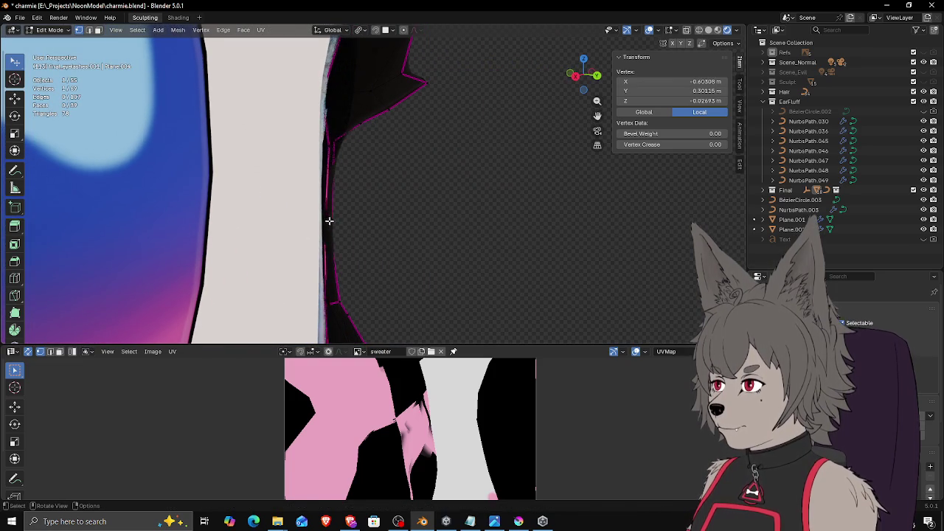
Step: Select and shift successive vertices along the lash edge
key("g")
left_click(332, 220)
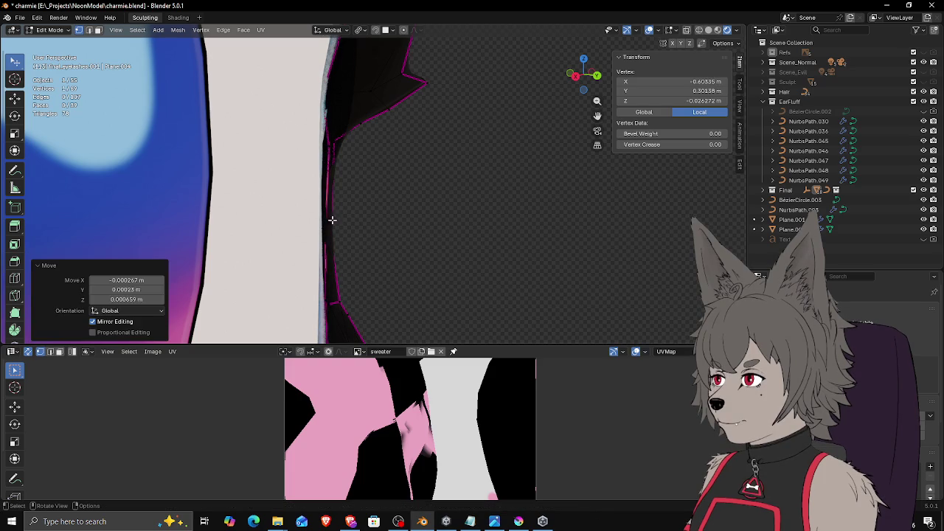
key("g")
left_click(332, 111)
key("g")
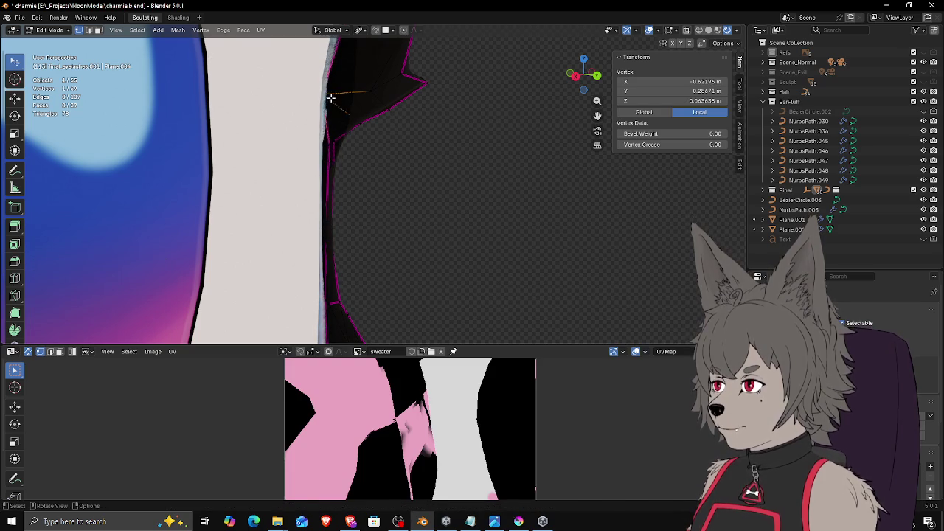
left_click(334, 97)
left_click(330, 143)
key("g")
left_click(342, 144)
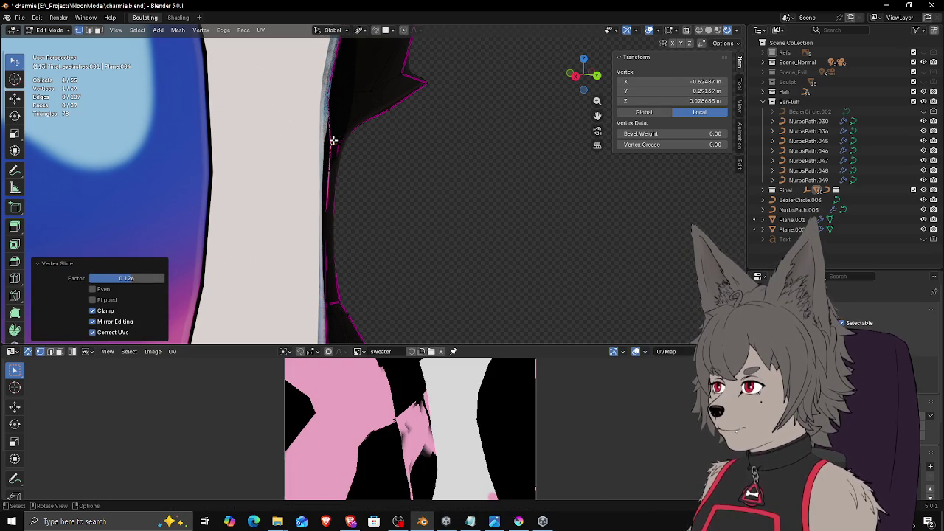
right_click(333, 137)
scroll(358, 137, "up", 2)
scroll(404, 151, "up", 1)
key("g")
left_click(411, 125)
mouse_move(411, 126)
middle_mouse_down()
mouse_move(432, 109)
mouse_move(387, 133)
mouse_move(428, 124)
mouse_move(371, 151)
middle_mouse_up()
Step: Nudge the remaining lash-edge vertices so the lashes hug the eye outline
left_click(387, 132)
key("g")
left_click(369, 156)
left_click(315, 173)
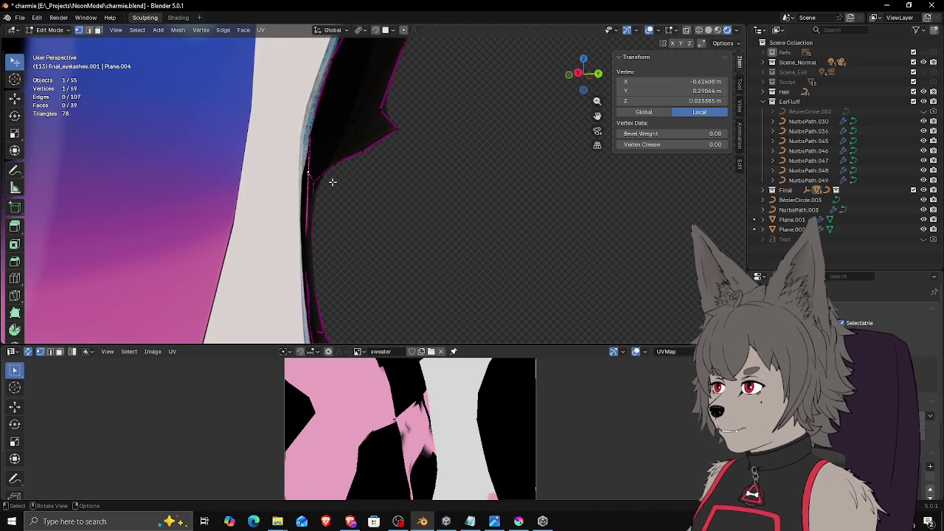
key("g")
left_click(334, 181)
mouse_move(333, 179)
middle_mouse_down()
mouse_move(344, 207)
mouse_move(335, 200)
mouse_move(319, 215)
mouse_move(452, 225)
middle_mouse_up()
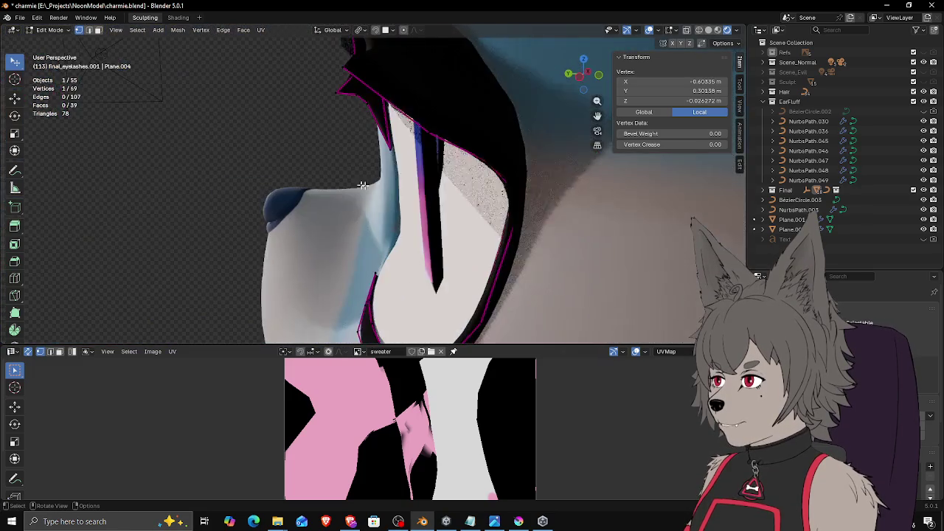
mouse_move(459, 280)
middle_mouse_down()
mouse_move(413, 211)
mouse_move(436, 228)
middle_mouse_up()
key("g")
left_click(393, 211)
scroll(413, 212, "up", 3)
key("g")
left_click(445, 213)
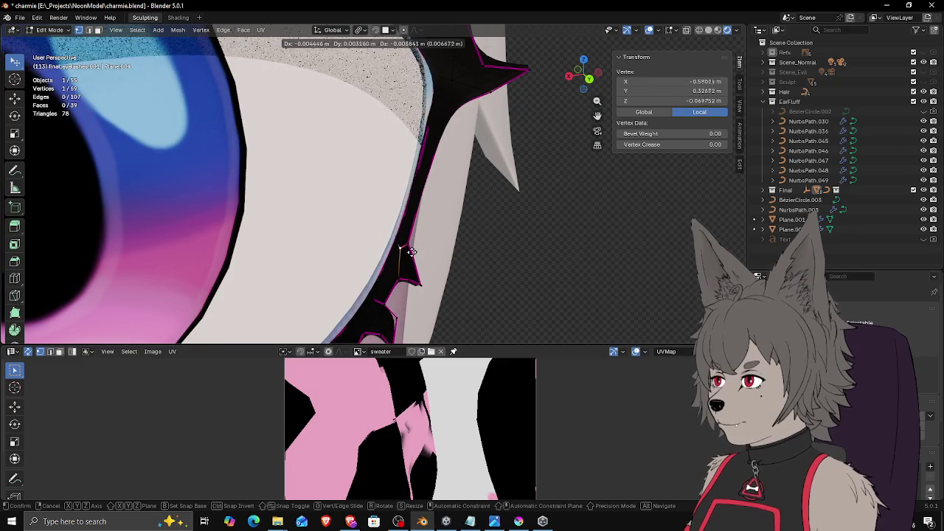
left_click(412, 250)
mouse_move(411, 251)
middle_mouse_down()
mouse_move(448, 211)
mouse_move(452, 230)
mouse_move(480, 234)
mouse_move(441, 236)
mouse_move(427, 171)
middle_mouse_up()
left_click(455, 233)
Step: Check the lash fit in wireframe and rendered shading, making final vertex tweaks
key("shift+z")
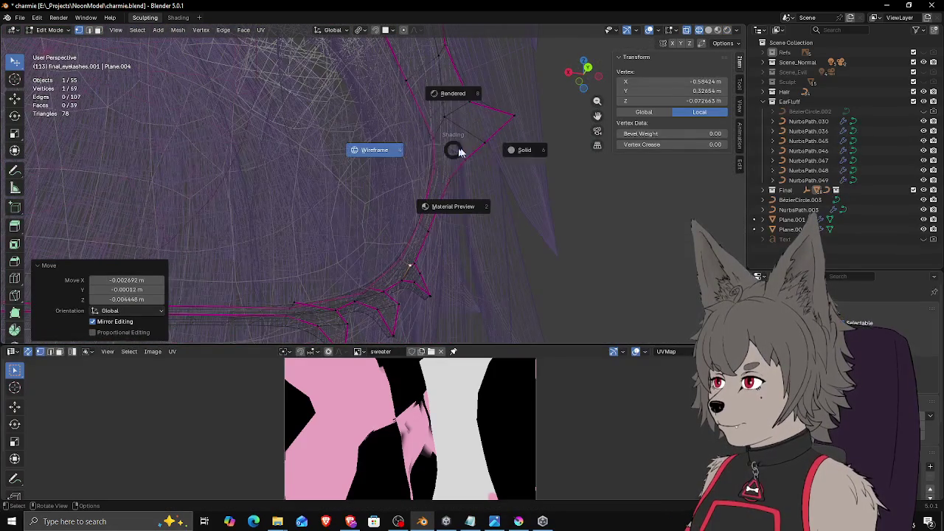
left_click(462, 120)
mouse_move(484, 121)
middle_mouse_down()
mouse_move(444, 101)
mouse_move(421, 131)
mouse_move(377, 236)
mouse_move(394, 256)
mouse_move(432, 217)
mouse_move(414, 238)
mouse_move(396, 185)
mouse_move(401, 243)
mouse_move(441, 232)
mouse_move(380, 280)
middle_mouse_up()
left_click(475, 93)
left_click(425, 228)
Step: Move several vertices near the outer spike of the eyelash mesh into new positions
key("g")
left_click(443, 229)
left_click(305, 267)
mouse_move(306, 268)
middle_mouse_down()
mouse_move(305, 280)
mouse_move(465, 230)
mouse_move(315, 275)
mouse_move(354, 255)
mouse_move(347, 262)
mouse_move(316, 242)
middle_mouse_up()
key("g")
left_click(474, 225)
scroll(421, 242, "up", 3)
left_click(322, 242)
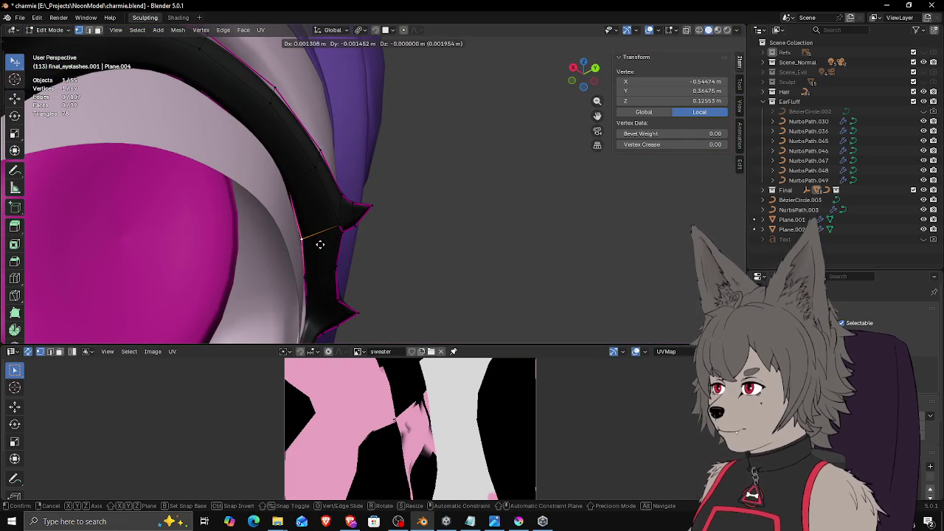
left_click(319, 244)
mouse_move(331, 255)
middle_mouse_down()
mouse_move(331, 263)
mouse_move(331, 225)
middle_mouse_up()
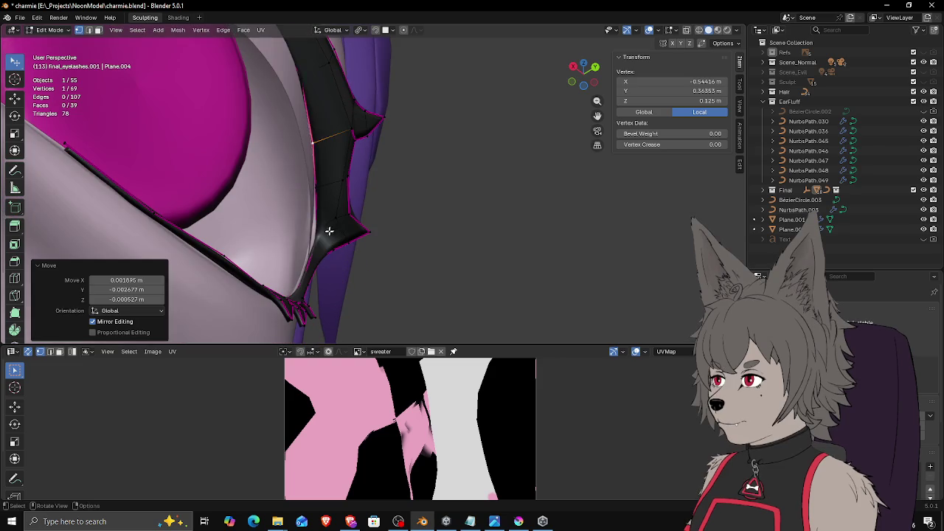
left_click(322, 238)
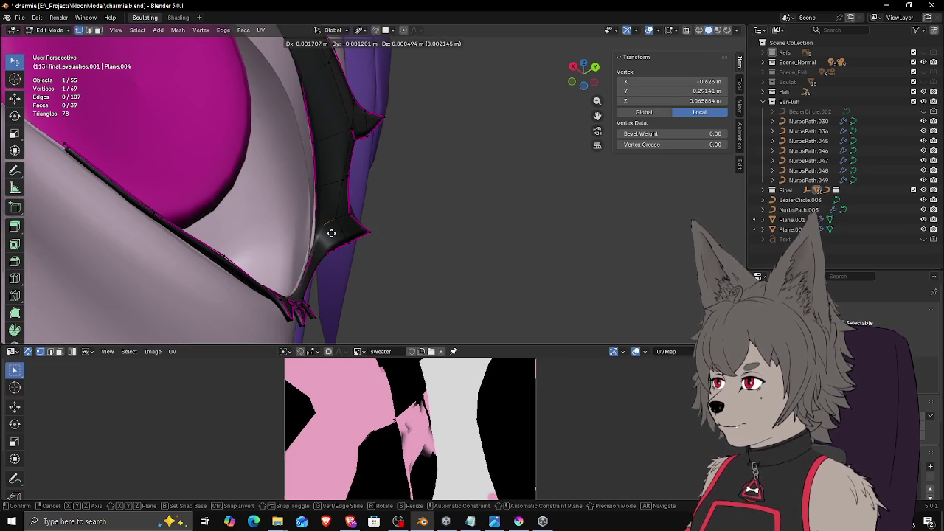
left_click(331, 233)
mouse_move(331, 233)
middle_mouse_down()
mouse_move(312, 162)
mouse_move(255, 131)
mouse_move(281, 197)
mouse_move(318, 180)
mouse_move(255, 214)
mouse_move(344, 223)
mouse_move(229, 245)
mouse_move(215, 280)
mouse_move(190, 270)
mouse_move(261, 272)
mouse_move(342, 232)
mouse_move(320, 211)
mouse_move(276, 261)
mouse_move(238, 167)
mouse_move(281, 217)
mouse_move(435, 160)
mouse_move(353, 193)
middle_mouse_up()
left_click(255, 131)
Step: Check the lash mesh in wireframe and see-through views, selecting a vertex through it
key("z")
left_click(328, 198)
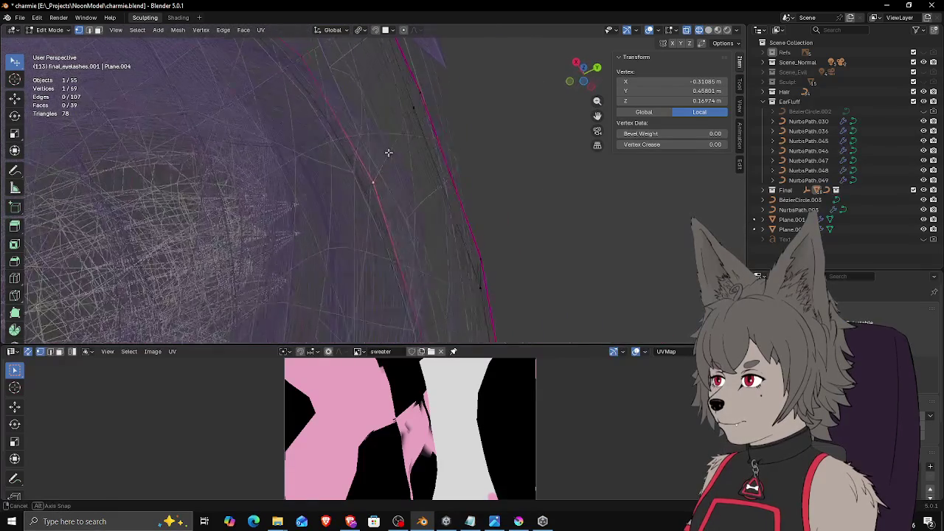
left_click(447, 170)
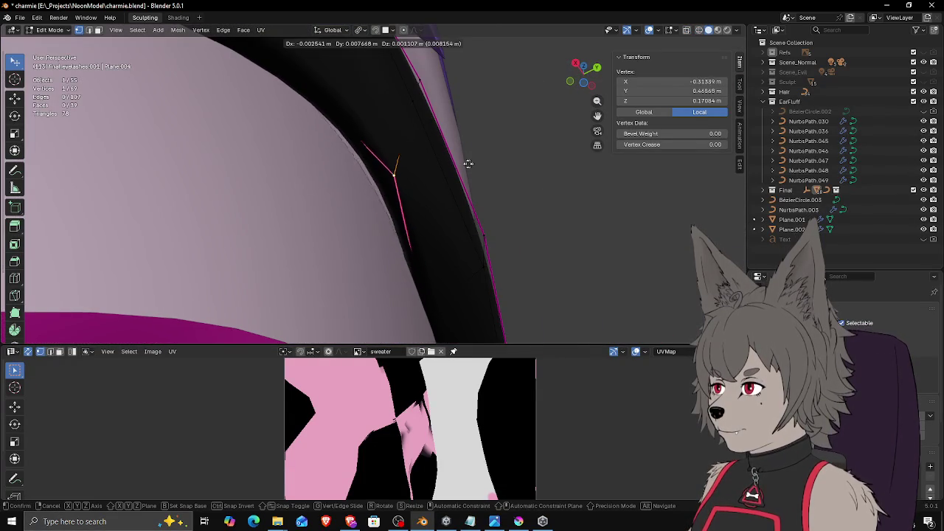
scroll(432, 243, "down", 3)
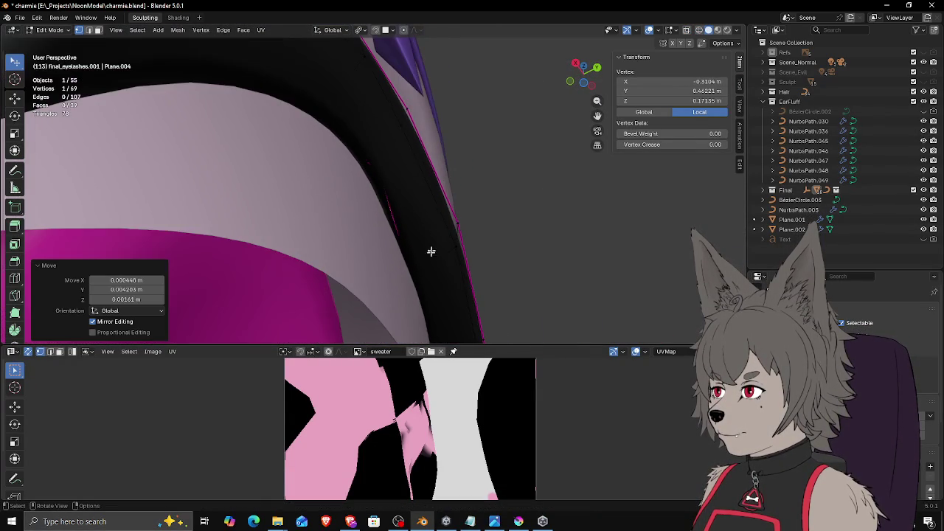
left_click(411, 279)
key("shift+z")
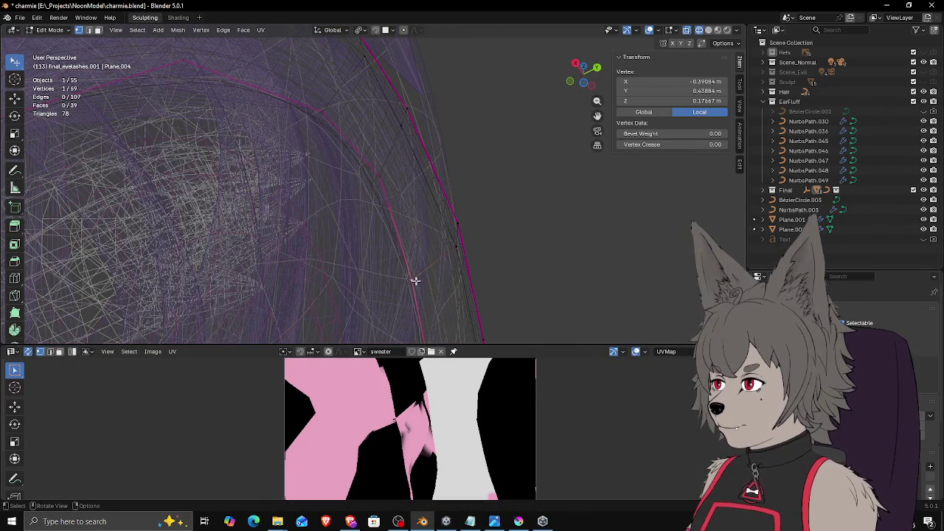
key("shift+z")
Step: Shift three more upper-lash vertices, then check the lash fit from another angle
key("g")
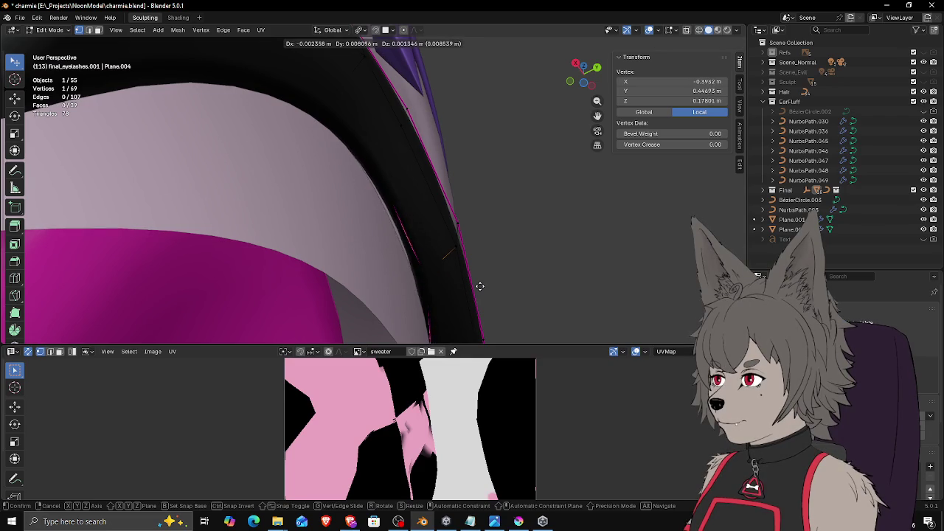
left_click(479, 288)
middle_click_drag(480, 298, 482, 251)
key("g")
left_click(383, 271)
key("g")
left_click(395, 183)
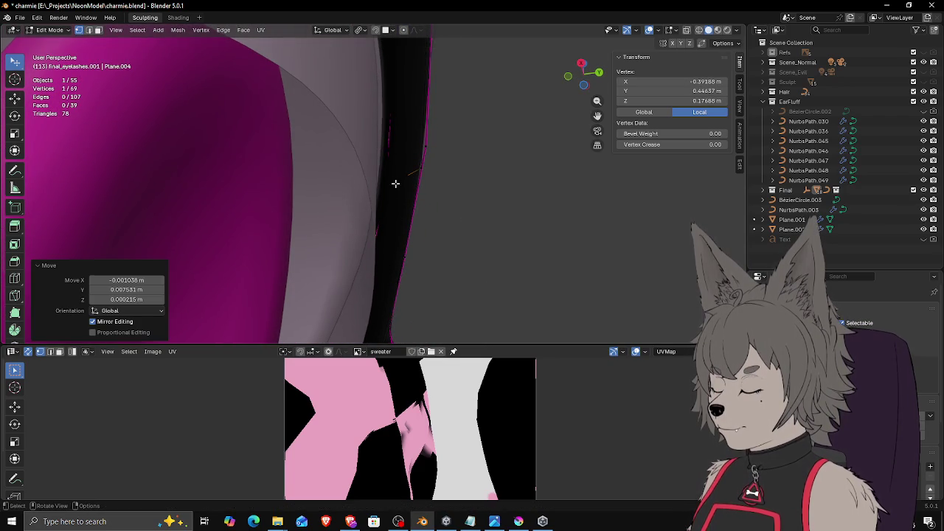
mouse_move(394, 99)
middle_mouse_down()
mouse_move(351, 154)
mouse_move(337, 126)
mouse_move(366, 172)
mouse_move(362, 158)
middle_mouse_up()
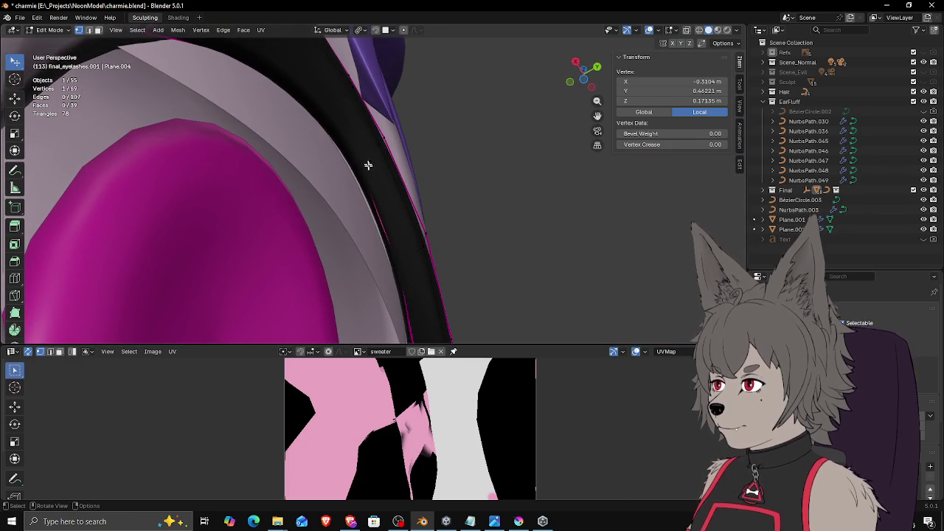
Step: Reposition further eyelash vertices while viewing the eye from new angles
key("g")
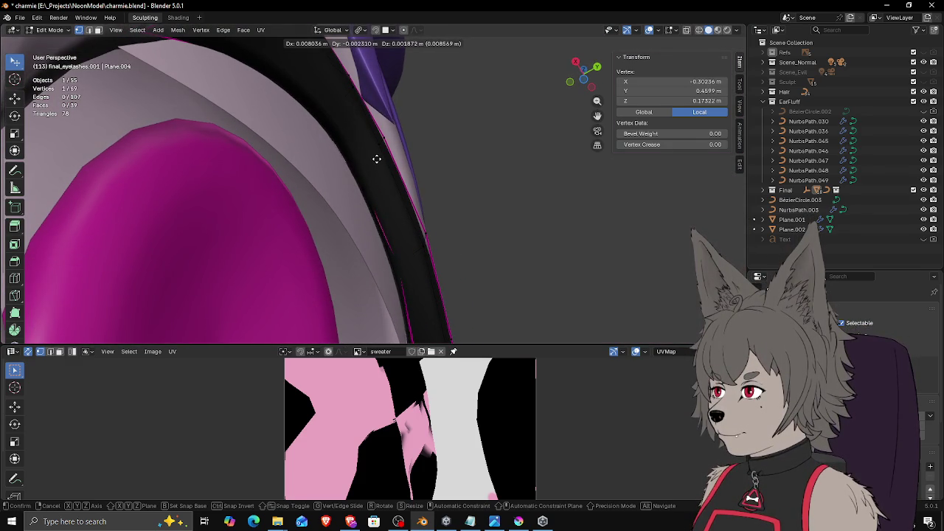
left_click(375, 159)
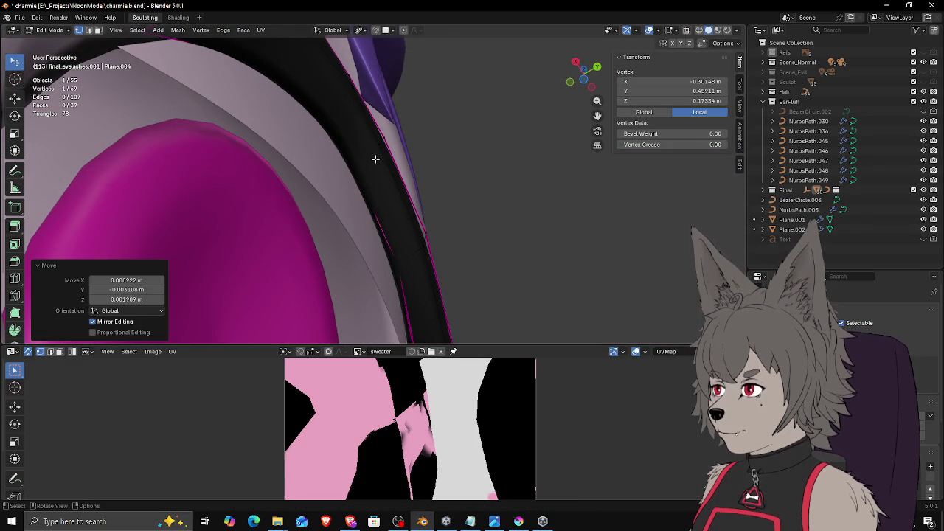
key("g")
left_click(404, 264)
mouse_move(404, 264)
middle_mouse_down()
mouse_move(249, 150)
mouse_move(151, 152)
mouse_move(137, 172)
middle_mouse_up()
mouse_move(399, 227)
middle_mouse_down()
mouse_move(389, 238)
mouse_move(413, 239)
mouse_move(413, 207)
mouse_move(417, 294)
mouse_move(421, 158)
mouse_move(415, 211)
mouse_move(421, 200)
mouse_move(415, 187)
mouse_move(411, 206)
middle_mouse_up()
key("g")
left_click(410, 234)
Step: Nudge a lash vertex slightly, checking it in wireframe before returning to solid shading
key("g")
left_click(413, 281)
key("z")
left_click(337, 234)
key("g")
left_click(427, 235)
key("z")
left_click(449, 234)
Step: Move several eyelash vertices closer to the eye, checking from another orbit angle
key("g")
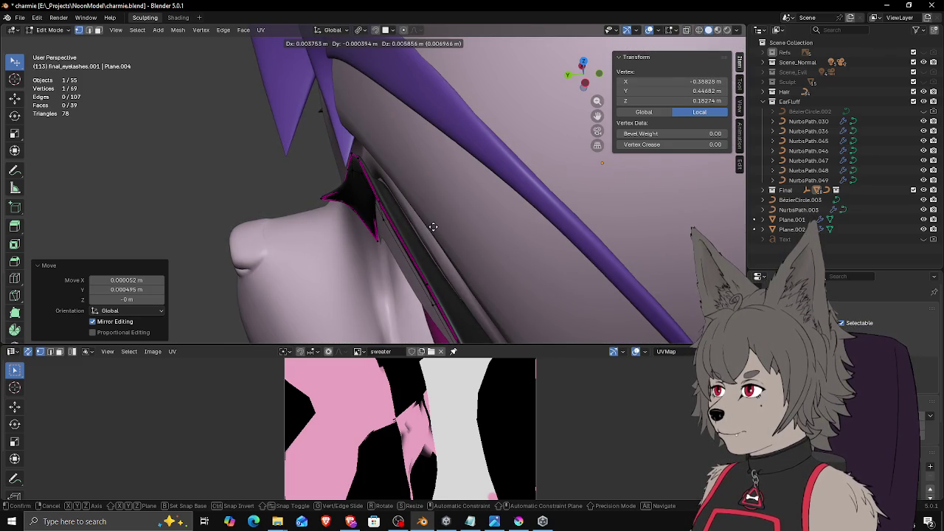
left_click(435, 227)
key("g")
left_click(440, 234)
mouse_move(442, 233)
middle_mouse_down()
mouse_move(491, 261)
mouse_move(386, 204)
mouse_move(394, 177)
mouse_move(463, 116)
mouse_move(404, 216)
mouse_move(489, 126)
mouse_move(447, 112)
mouse_move(509, 129)
middle_mouse_up()
key("g")
left_click(395, 173)
scroll(435, 140, "up", 4)
key("g")
left_click(463, 116)
Step: Select and nudge individual vertices along the upper lash curve
left_click(514, 133)
key("g")
left_click(461, 113)
left_click(434, 109)
key("g")
left_click(449, 109)
key("g")
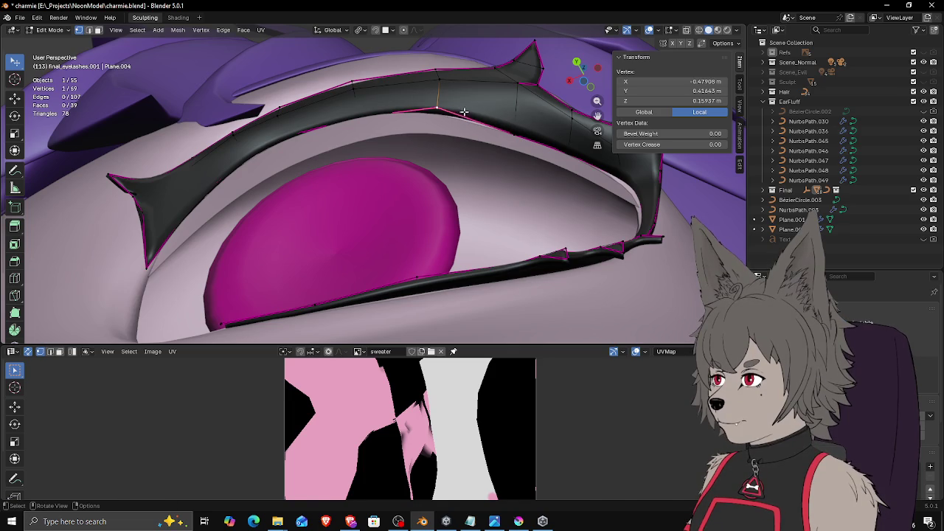
left_click(460, 117)
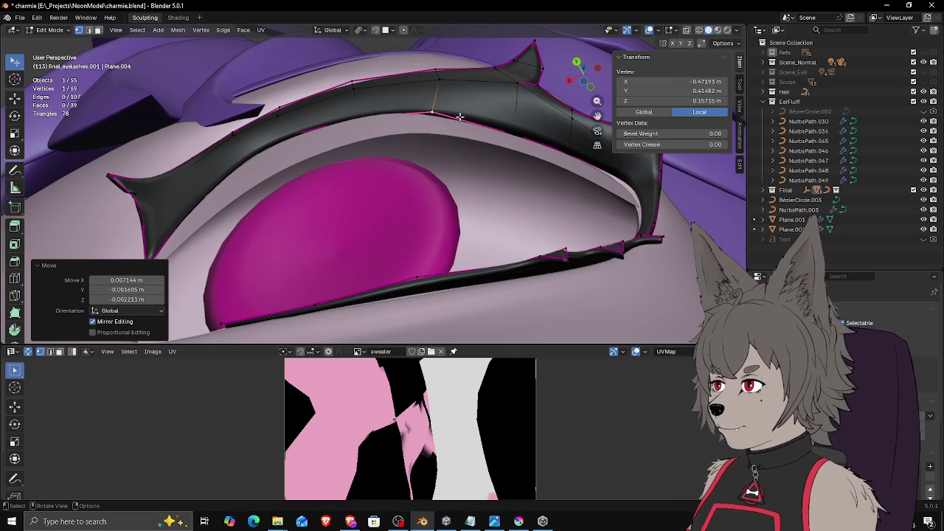
scroll(503, 142, "up", 5)
scroll(503, 142, "down", 5)
key("g")
left_click(521, 131)
Step: Refine the remaining lash vertices from a frontal view and return to Object Mode
mouse_move(615, 182)
middle_mouse_down()
mouse_move(631, 267)
mouse_move(605, 296)
middle_mouse_up()
key("g")
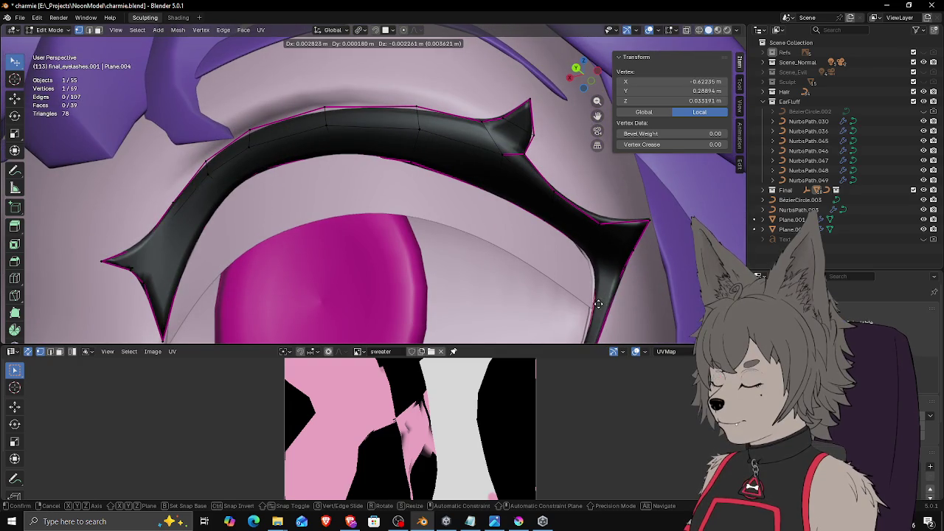
left_click(594, 304)
key("g")
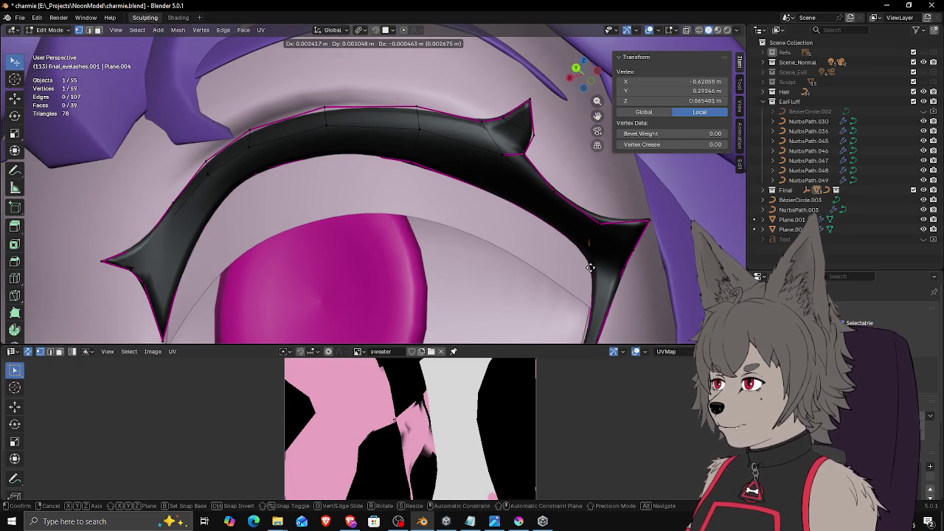
left_click(592, 274)
mouse_move(592, 275)
middle_mouse_down()
mouse_move(578, 268)
mouse_move(639, 285)
mouse_move(585, 306)
mouse_move(586, 258)
middle_mouse_up()
key("g")
left_click(578, 268)
key("Tab")
Step: Switch to Material Preview then Rendered shading, deselect, zoom out, and save charmie.blend
scroll(586, 271, "down", 5)
left_click(717, 31)
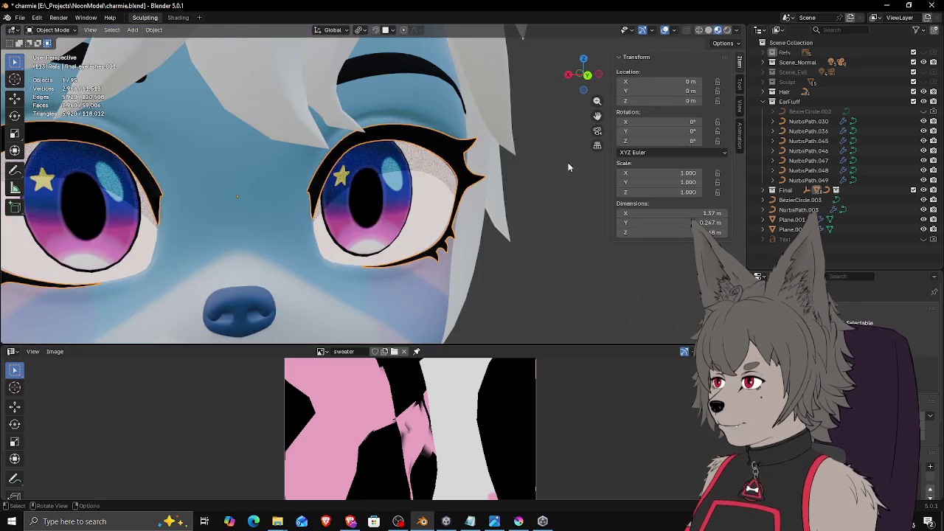
scroll(567, 161, "down", 4)
left_click(728, 30)
left_click(516, 224)
mouse_move(517, 224)
middle_mouse_down()
mouse_move(441, 255)
mouse_move(474, 269)
middle_mouse_up()
scroll(441, 255, "down", 4)
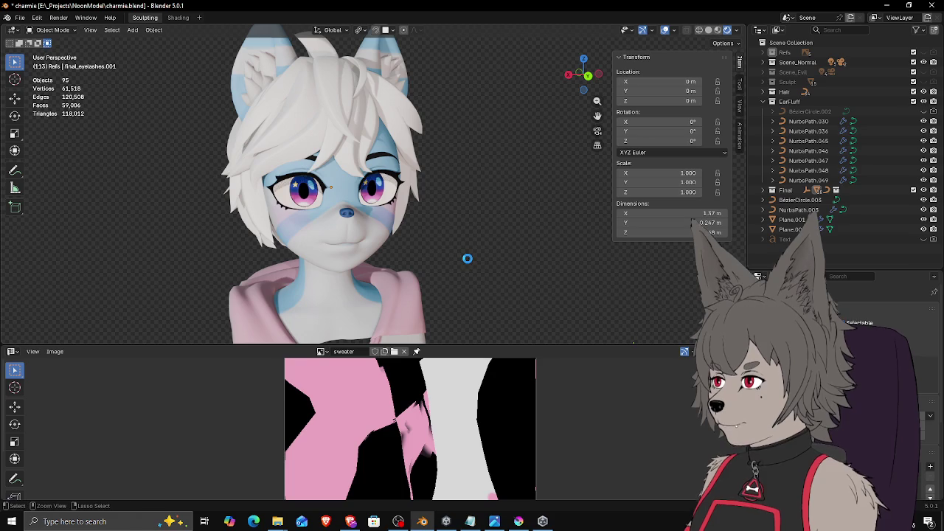
key("ctrl+s")
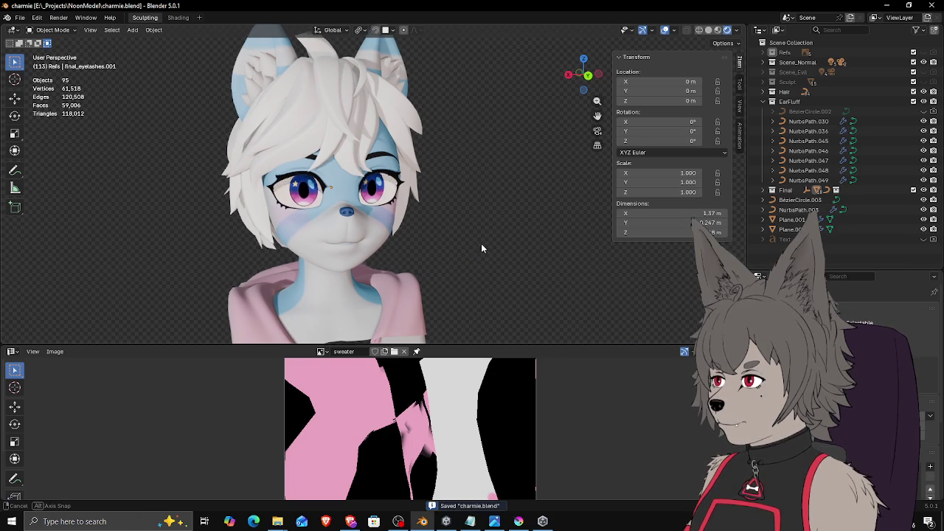
Step: Orbit the bust to a three-quarter angle, save charmie.blend again, and expand Scene_Normal
scroll(482, 246, "down", 3)
scroll(464, 242, "down", 1)
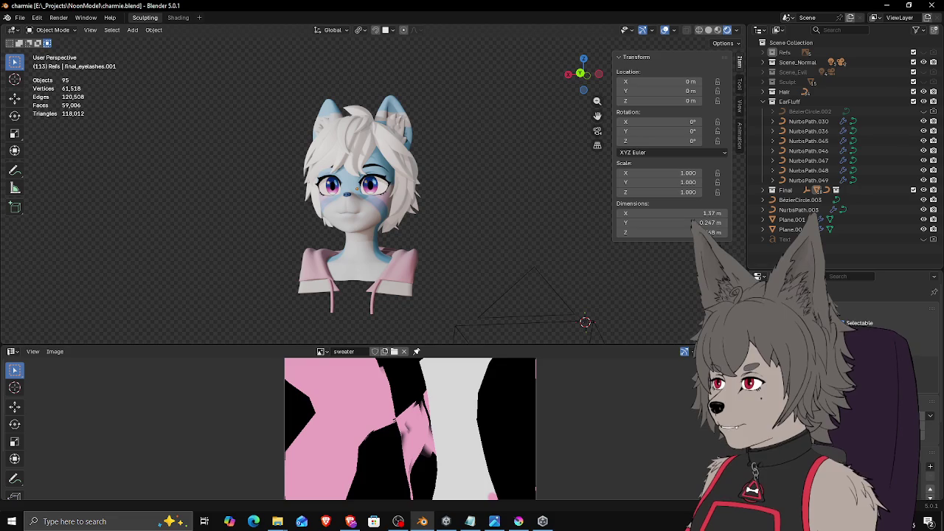
key("alt+Tab")
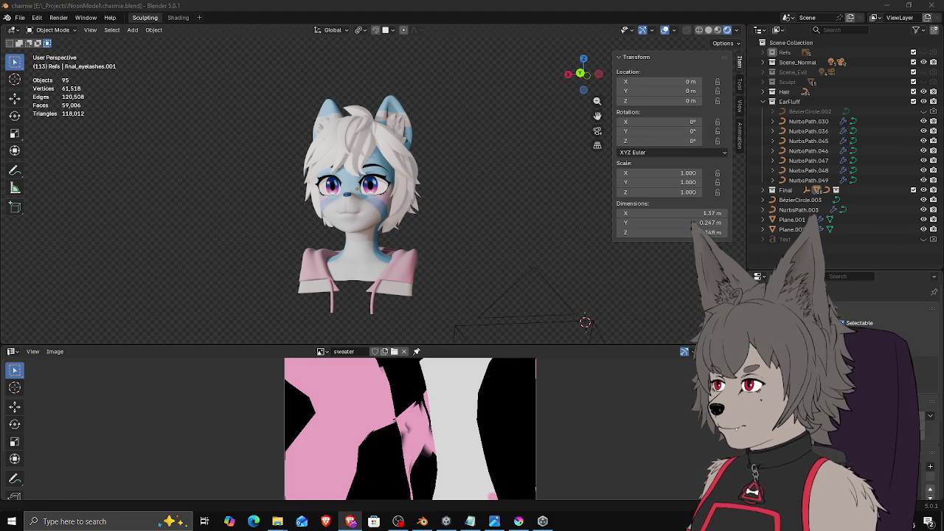
mouse_move(539, 185)
middle_mouse_down()
mouse_move(485, 190)
mouse_move(412, 169)
middle_mouse_up()
key("ctrl+s")
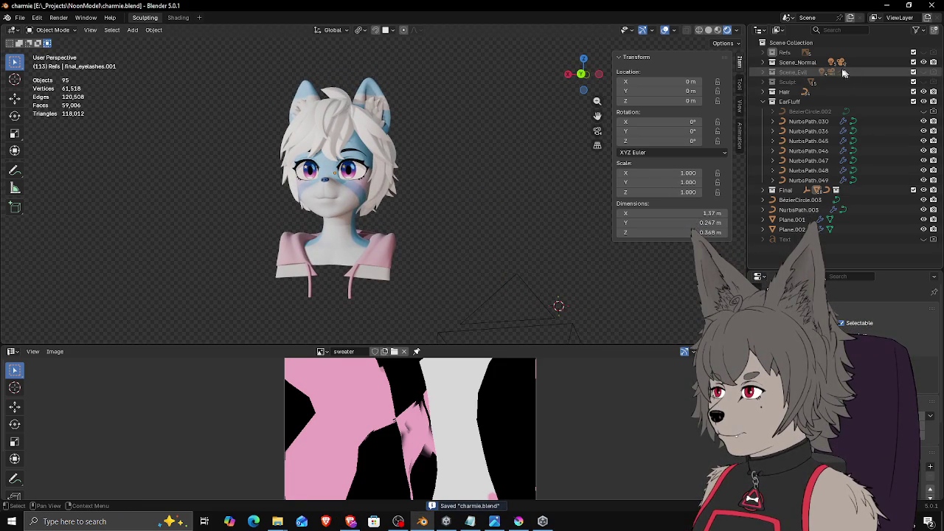
left_click(772, 62)
Step: Expand the Refs collection and look through Camera.001, then Camera.002
left_click(772, 52)
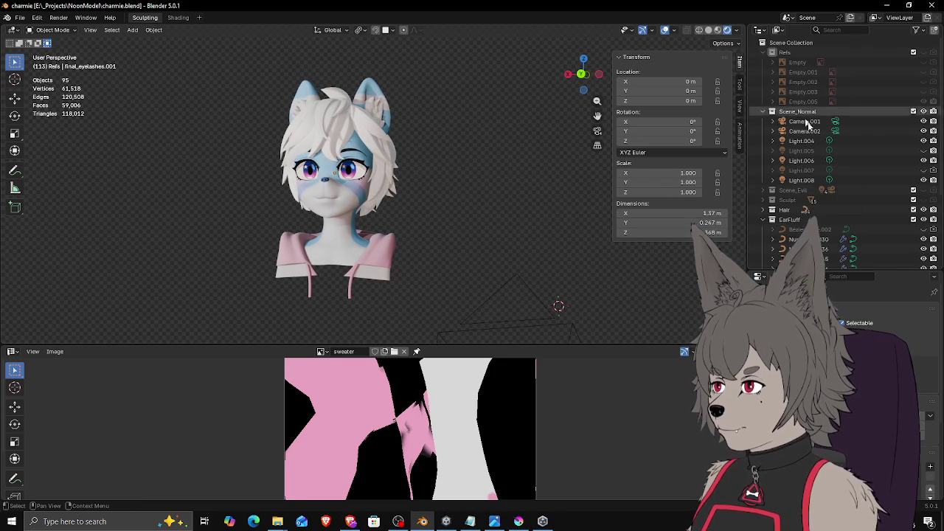
key("ctrl+KP_0")
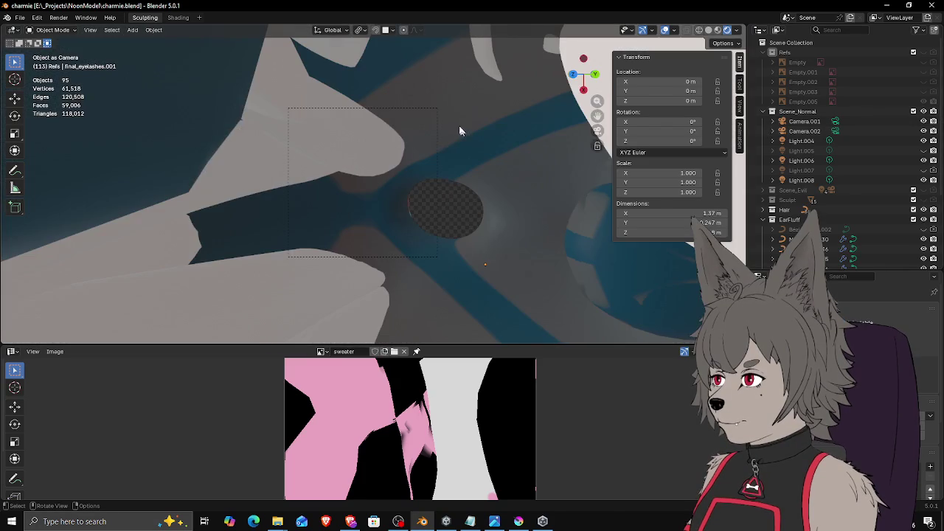
mouse_move(448, 117)
middle_mouse_down()
mouse_move(452, 157)
mouse_move(430, 156)
mouse_move(449, 102)
mouse_move(383, 74)
mouse_move(341, 99)
mouse_move(369, 107)
middle_mouse_up()
scroll(443, 162, "down", 5)
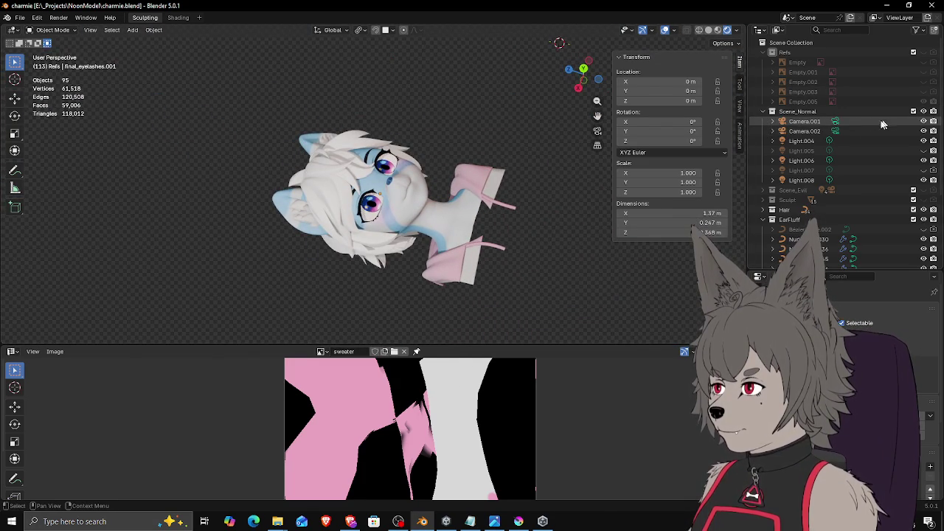
left_click(804, 121)
key("ctrl+KP_0")
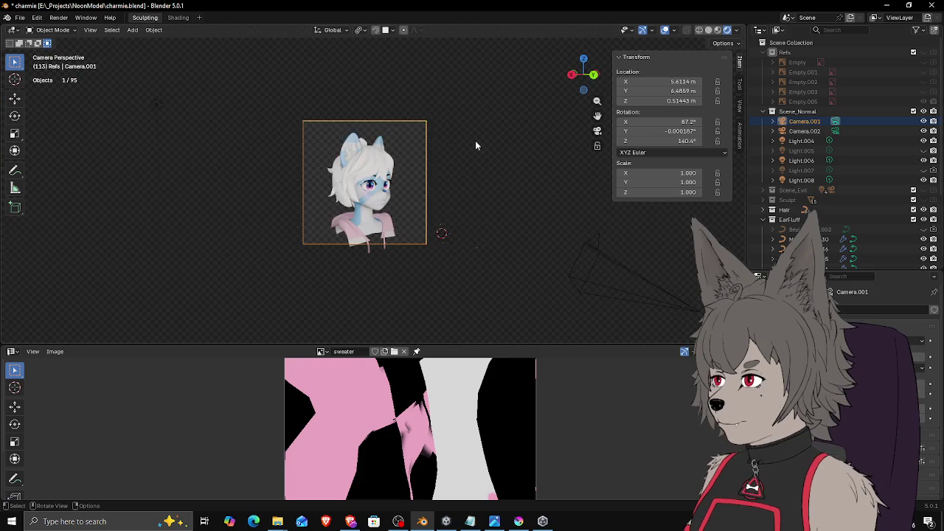
scroll(475, 140, "up", 3)
scroll(436, 148, "up", 2)
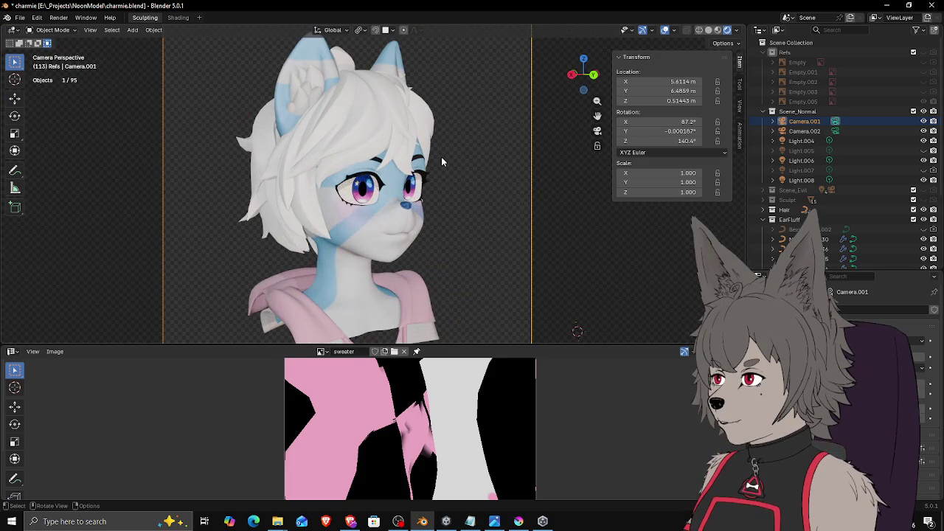
left_click(815, 133)
key("ctrl+KP_0")
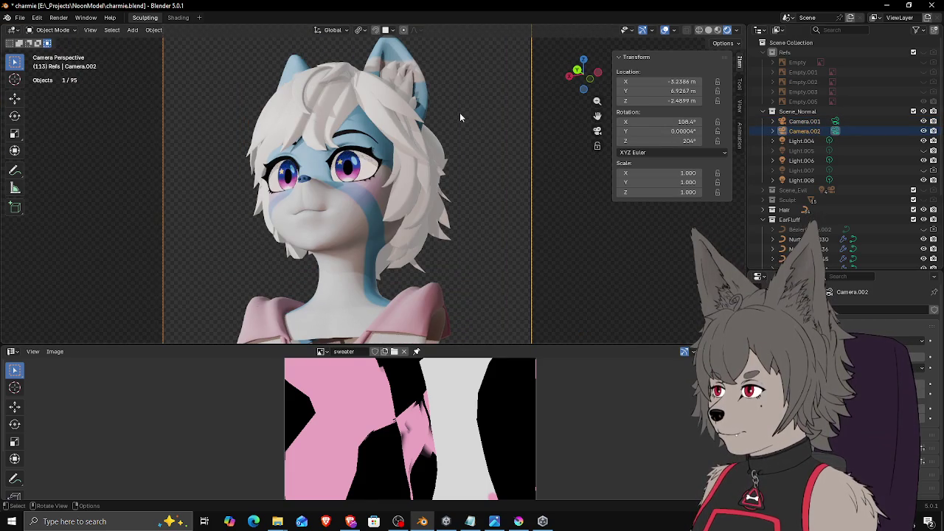
Step: Move Camera.002 back and reposition it until the bust and pink hoodie fit the frame
scroll(450, 118, "down", 3)
scroll(454, 126, "up", 1)
scroll(464, 144, "down", 2)
key("g")
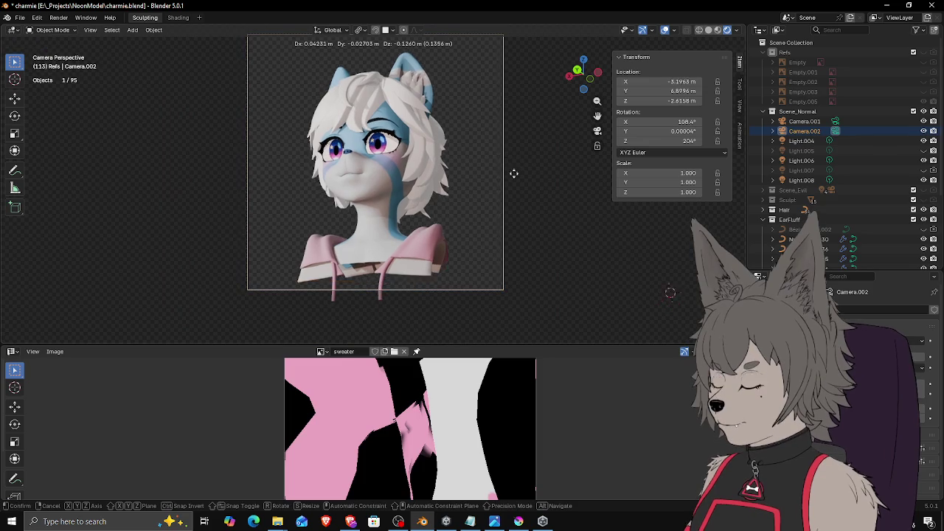
left_click(507, 181)
scroll(503, 166, "up", 2)
scroll(500, 171, "down", 4)
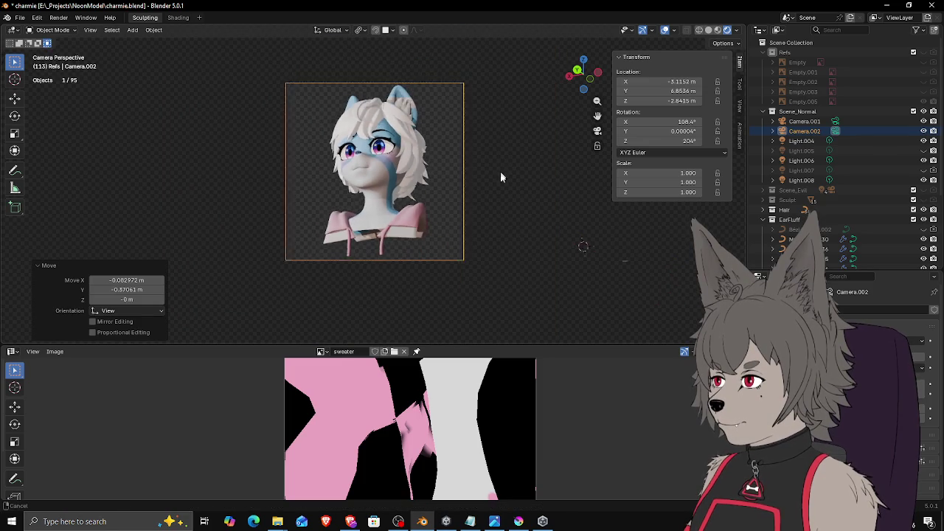
scroll(500, 174, "up", 1)
key("g")
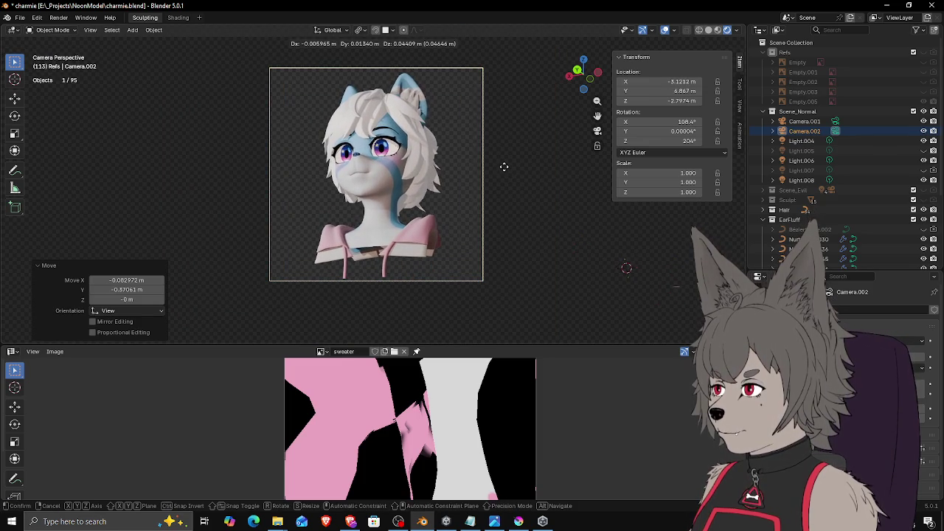
left_click(504, 167)
scroll(503, 166, "up", 1)
scroll(504, 168, "up", 1)
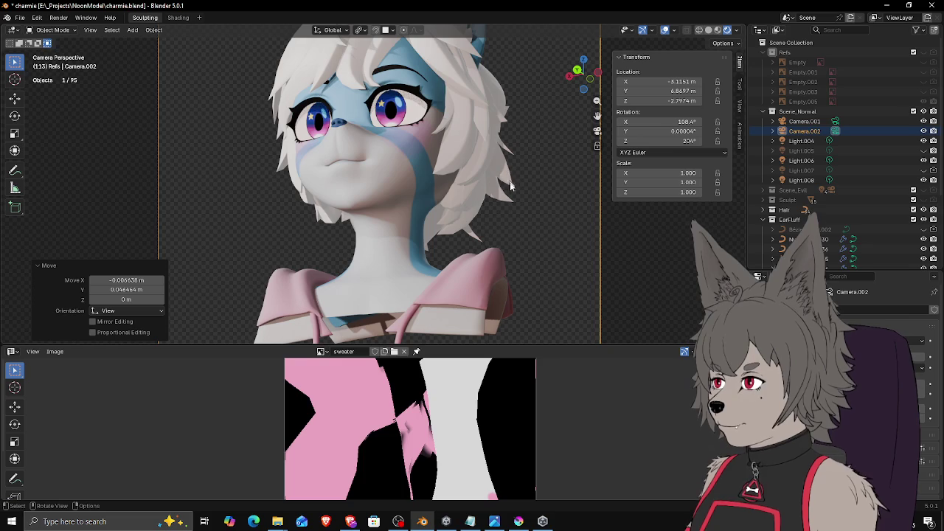
middle_click_drag(509, 181, 514, 220, "ctrl")
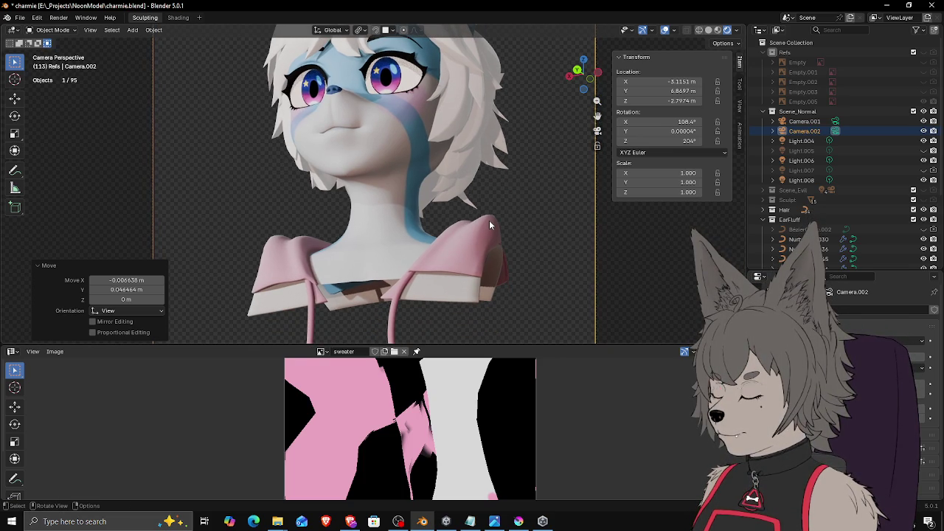
Step: Switch to Camera.001, then leave the camera view for a free viewport
scroll(489, 218, "down", 2)
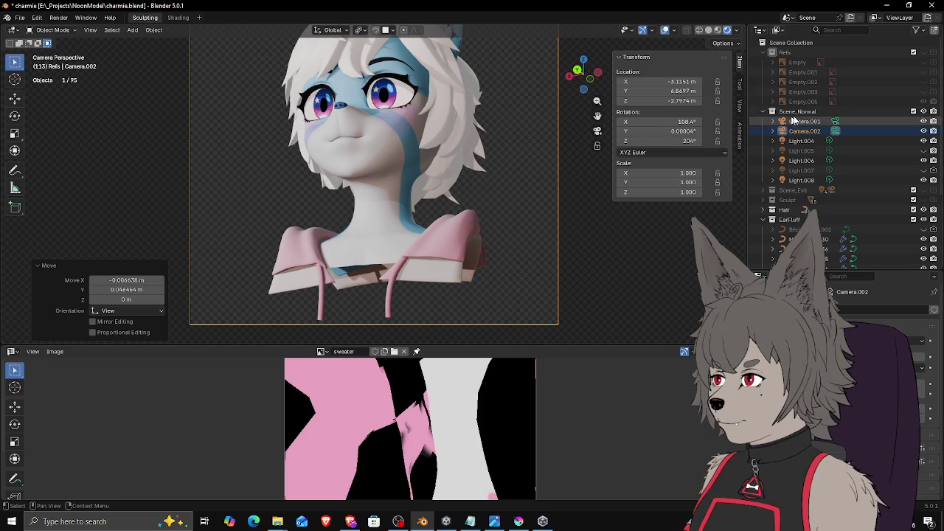
left_click(836, 121)
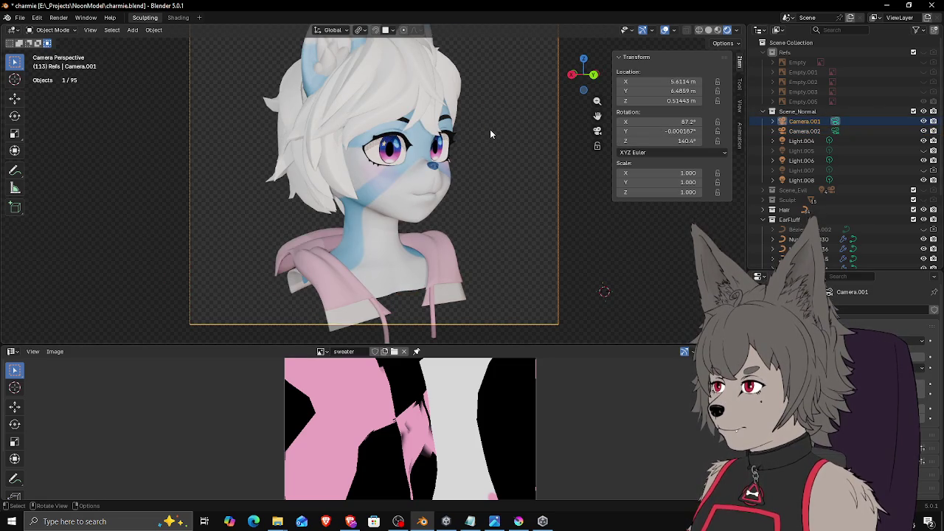
key("KP_0")
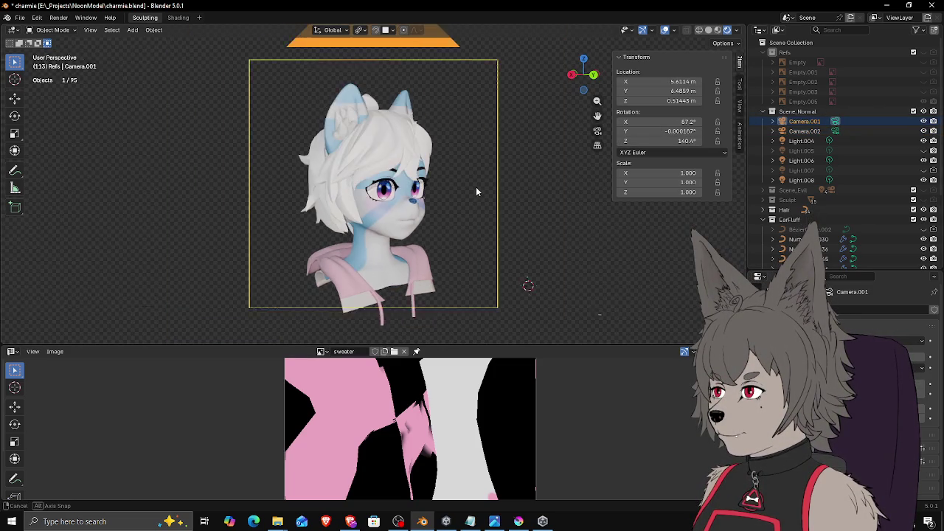
scroll(374, 234, "up", 2)
Step: Select the hoodie mesh Plane.009 from a side angle and enter Edit Mode
scroll(347, 240, "up", 2)
scroll(322, 245, "up", 2)
mouse_move(323, 245)
middle_mouse_down()
mouse_move(350, 210)
mouse_move(336, 251)
mouse_move(325, 253)
mouse_move(450, 255)
mouse_move(329, 258)
middle_mouse_up()
left_click(344, 219)
scroll(325, 248, "down", 2)
scroll(329, 247, "up", 3)
key("Tab")
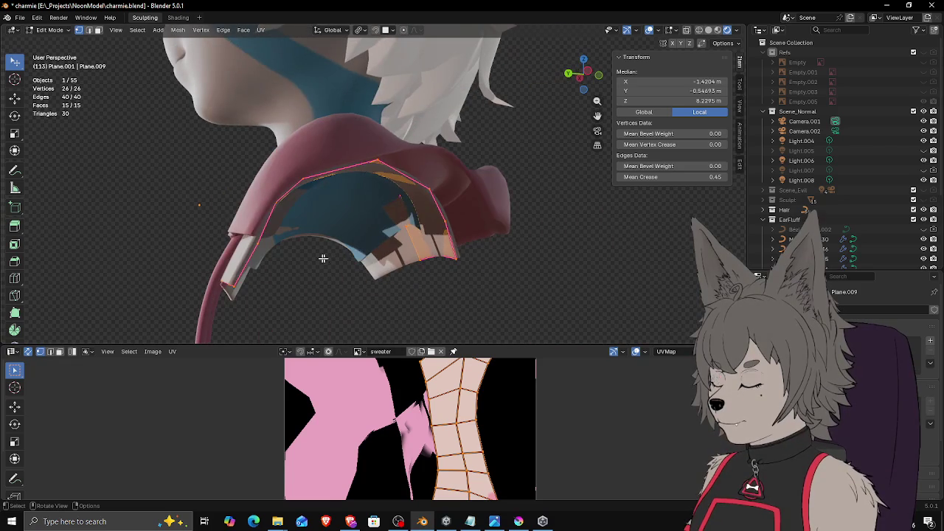
Step: Pick a vertex on the collar hole and extend the selection along its top edge
left_click(258, 248)
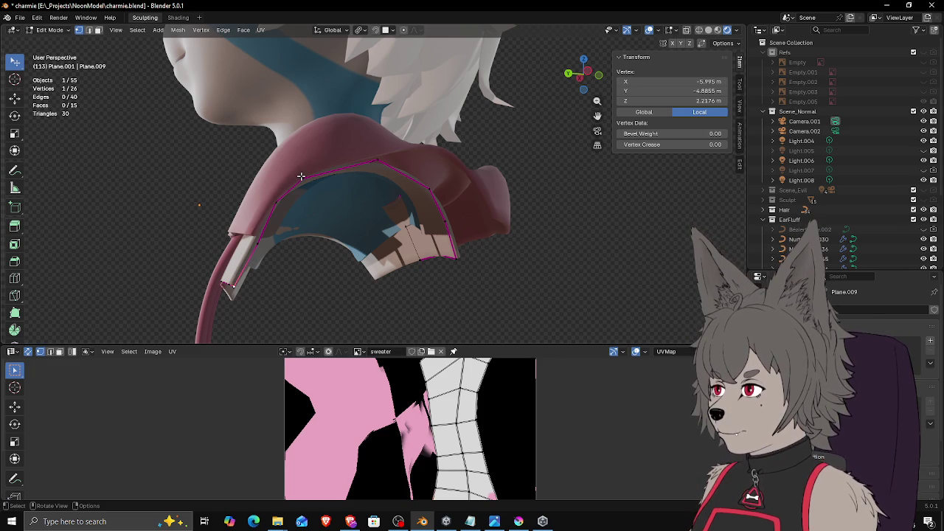
left_click(375, 162, "shift")
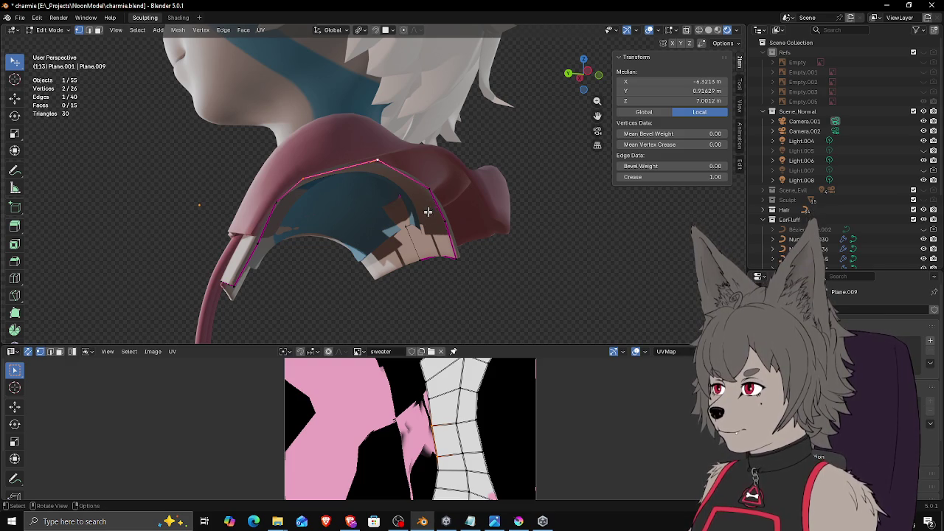
left_click(389, 161)
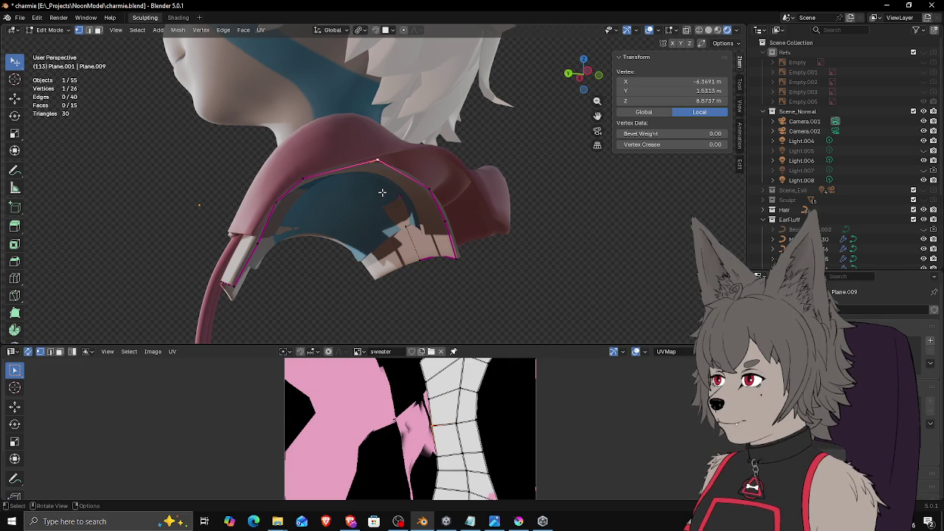
left_click(447, 225, "shift")
left_click(430, 191, "shift")
left_click(377, 161, "shift")
left_click(303, 177, "shift")
Step: Ctrl+click the collar-hole border from its lower-left end to its lower end, selecting the whole loop
left_click(235, 280)
left_click(266, 217, "shift")
left_click(303, 179, "shift")
left_click(378, 160, "shift")
left_click(430, 191, "shift")
left_click(446, 222, "shift")
left_click(457, 258, "shift")
left_click(460, 256, "shift")
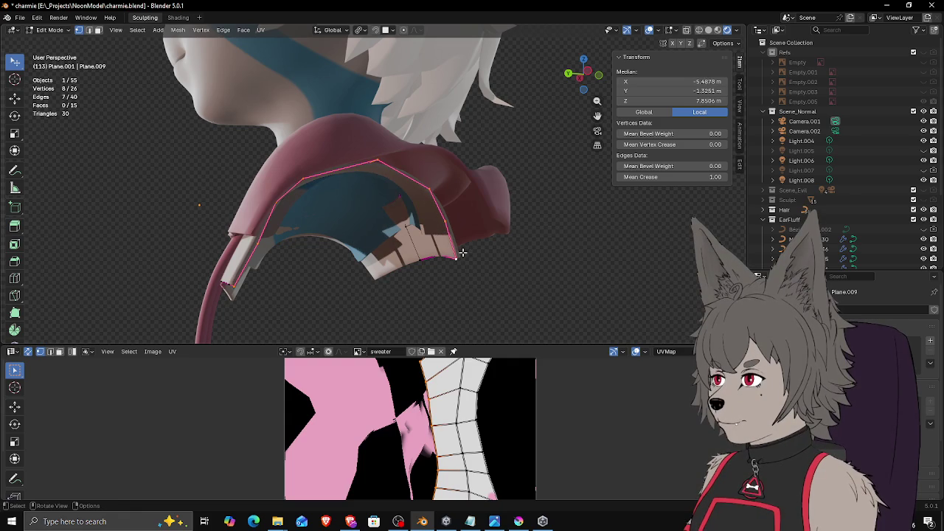
key("F3")
type("grid fill")
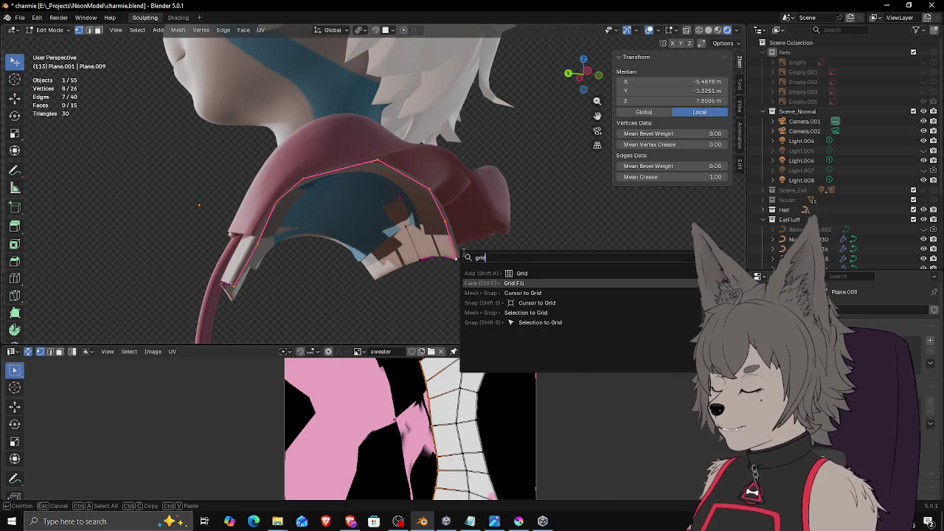
key("Return")
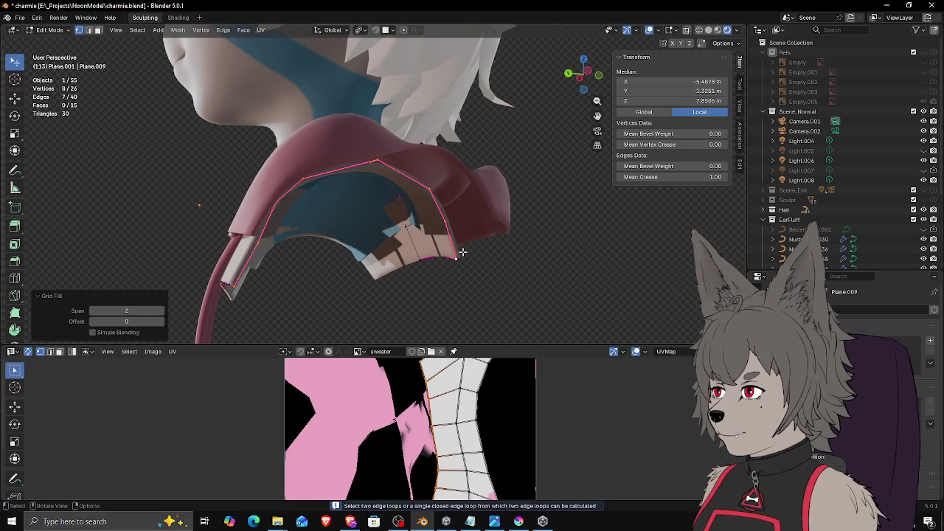
left_click(456, 254)
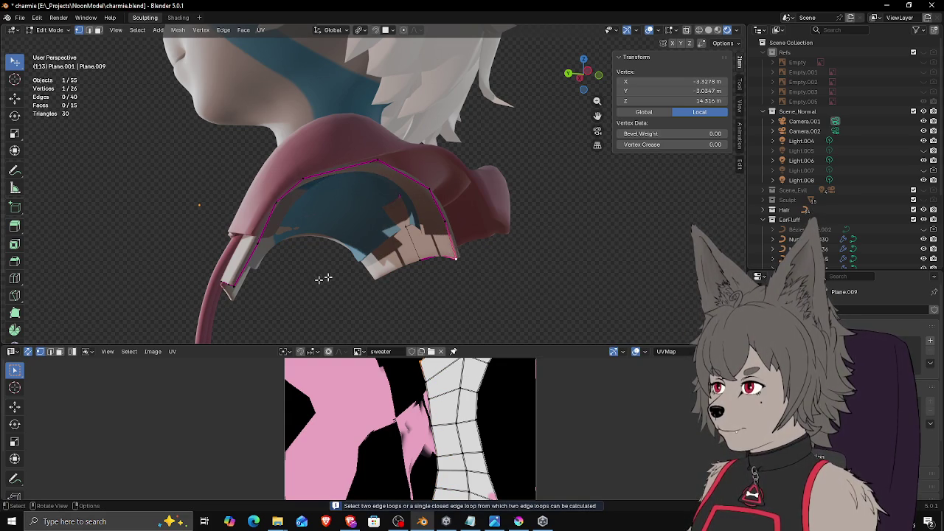
left_click(234, 285, "ctrl")
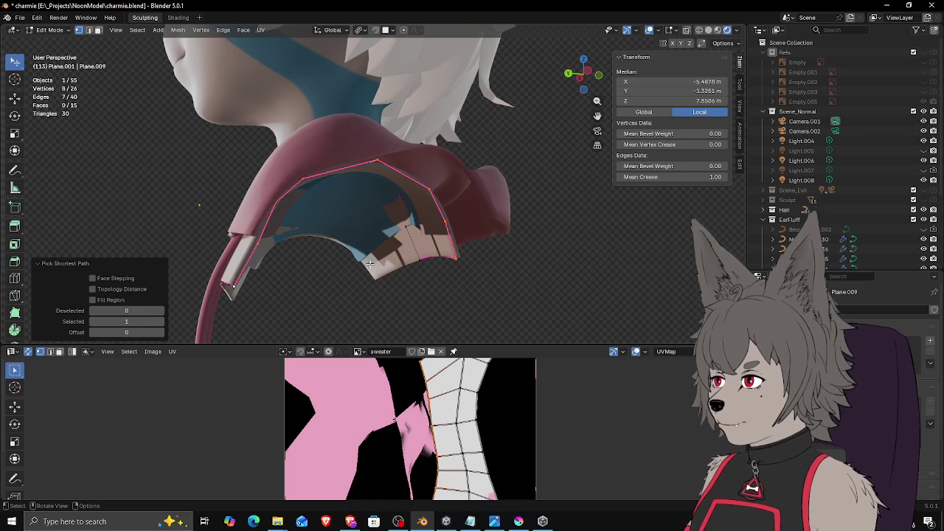
left_click(450, 265)
left_click(445, 222, "shift")
left_click(430, 188, "shift")
left_click(378, 160, "shift")
key("f")
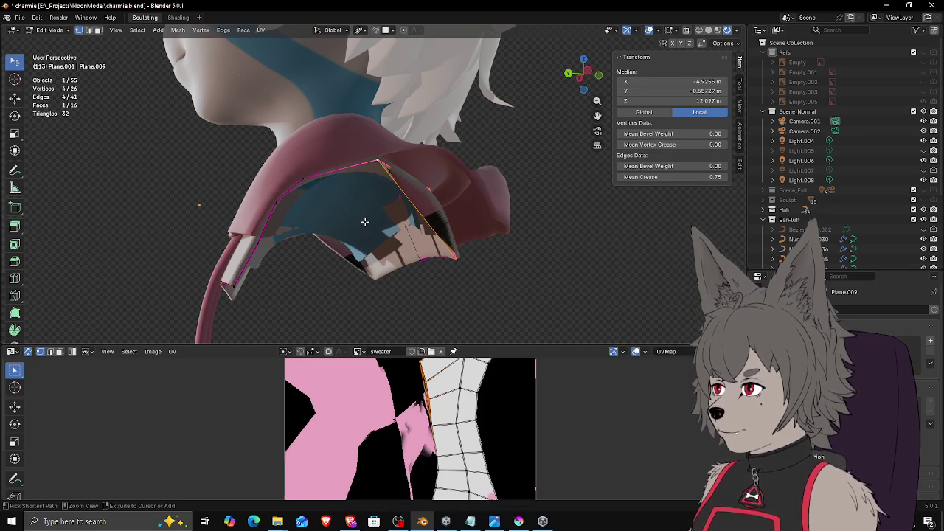
key("ctrl+x")
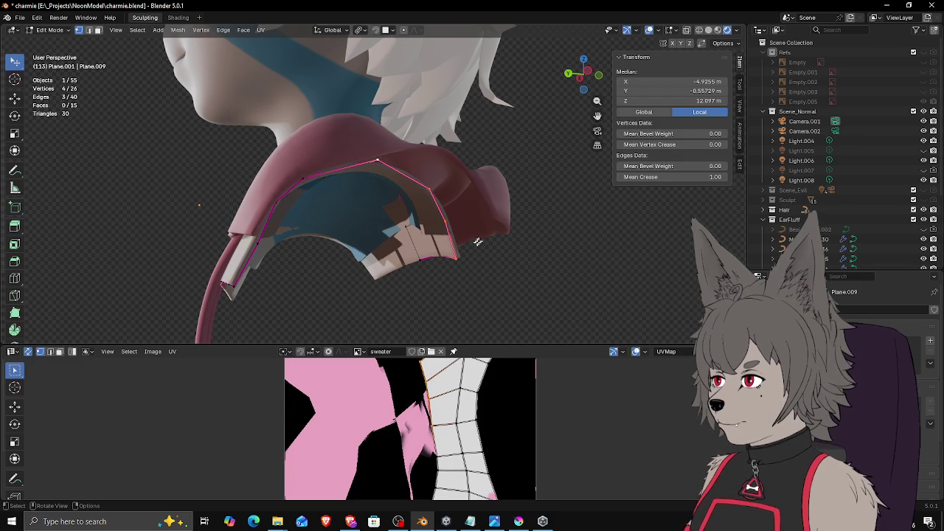
left_click(457, 258)
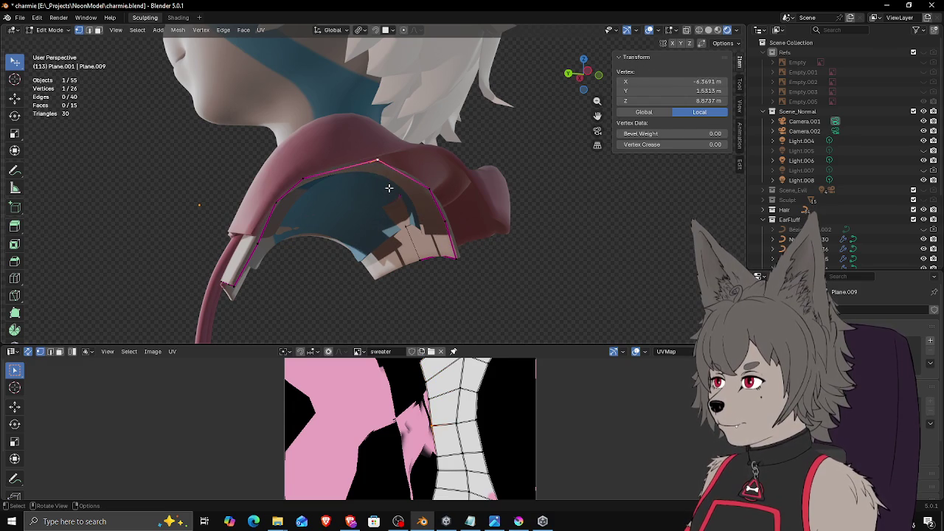
mouse_move(389, 188)
middle_mouse_down()
mouse_move(408, 198)
mouse_move(387, 191)
middle_mouse_up()
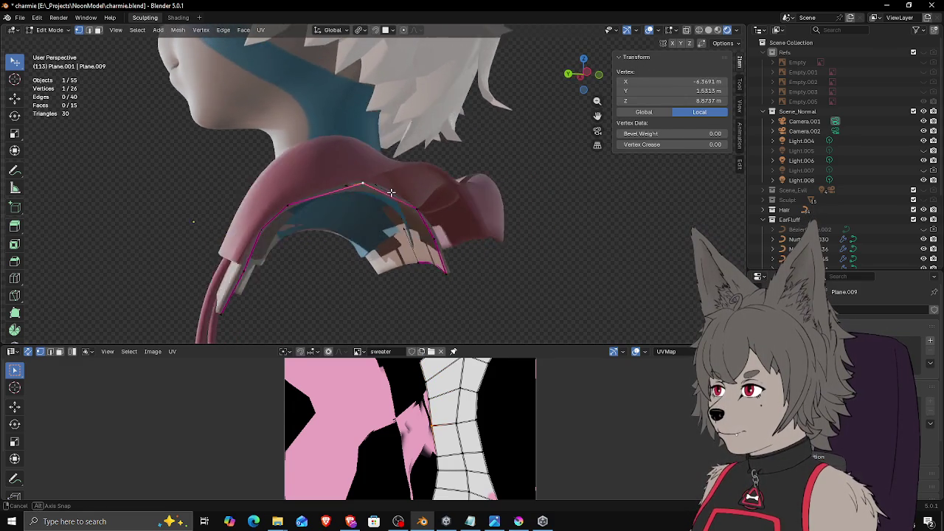
left_click(401, 197, "ctrl")
left_click(400, 197, "shift")
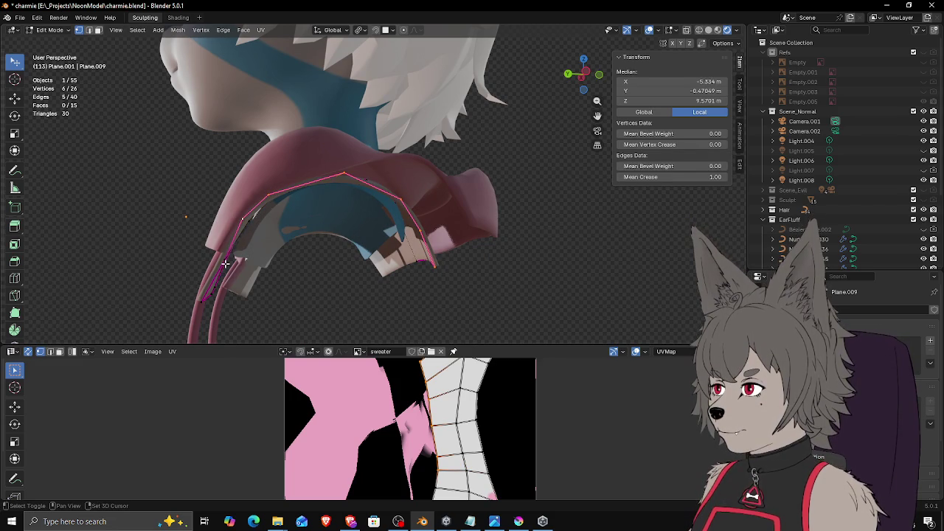
key("z")
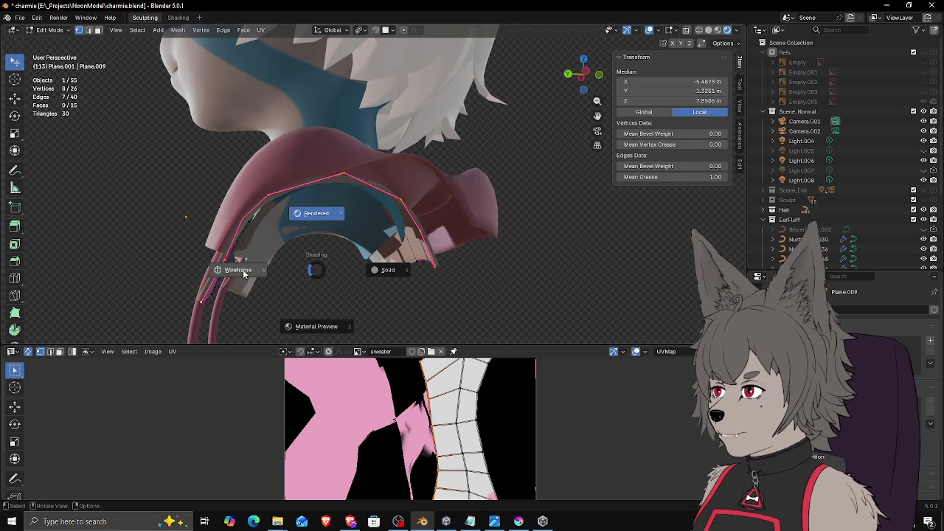
Step: Fill the sweater's shoulder-hole border loop with a new face in solid shading
left_click(315, 213)
mouse_move(315, 213)
middle_mouse_down()
mouse_move(307, 275)
mouse_move(498, 258)
mouse_move(468, 251)
middle_mouse_up()
key("z")
left_click(336, 270)
key("f")
Step: Switch to rendered shading and recalculate all the sweater's normals to face outside
key("z")
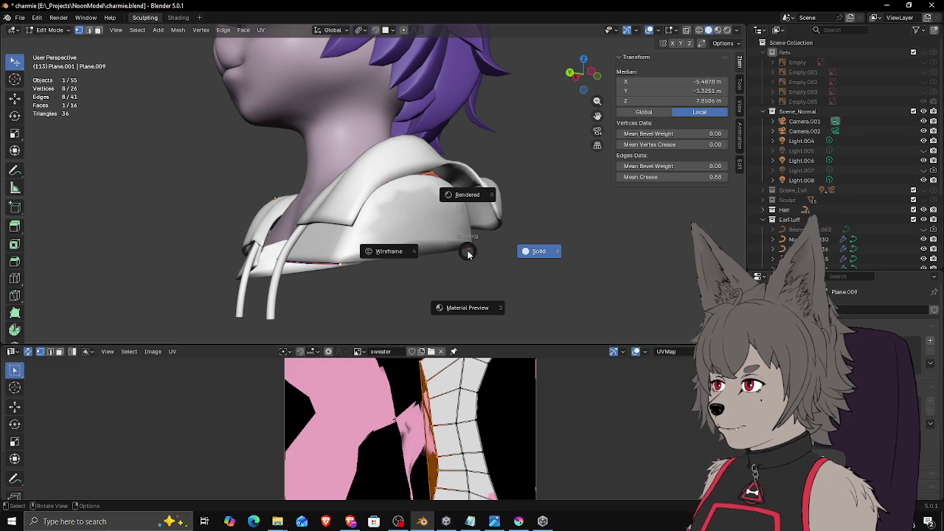
left_click(466, 193)
mouse_move(477, 211)
middle_mouse_down()
mouse_move(405, 211)
mouse_move(450, 227)
middle_mouse_up()
key("a")
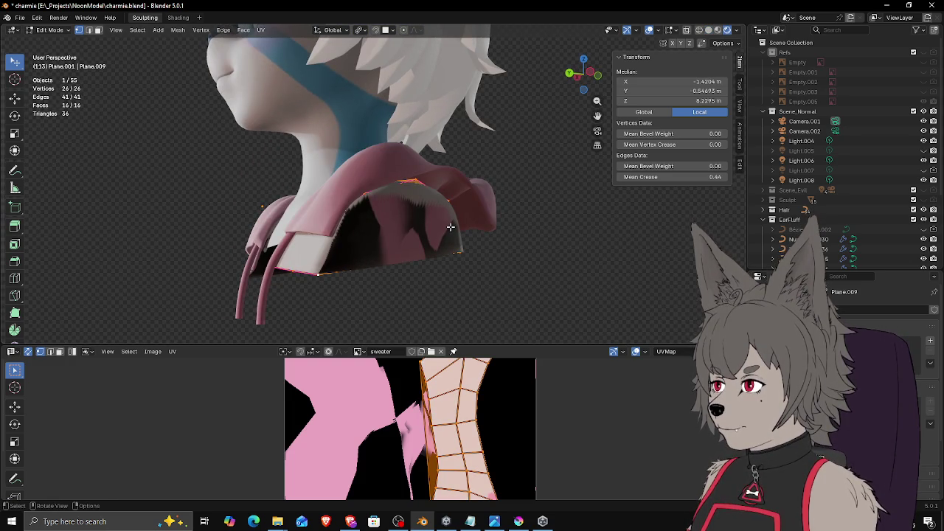
key("F3")
type("rec")
key("Return")
Step: Toggle out of and back into Edit Mode, then enlarge the UV editor area
key("Tab")
mouse_move(455, 230)
middle_mouse_down()
mouse_move(416, 230)
mouse_move(548, 234)
mouse_move(597, 251)
mouse_move(550, 232)
mouse_move(506, 246)
mouse_move(507, 216)
mouse_move(453, 217)
middle_mouse_up()
key("Tab")
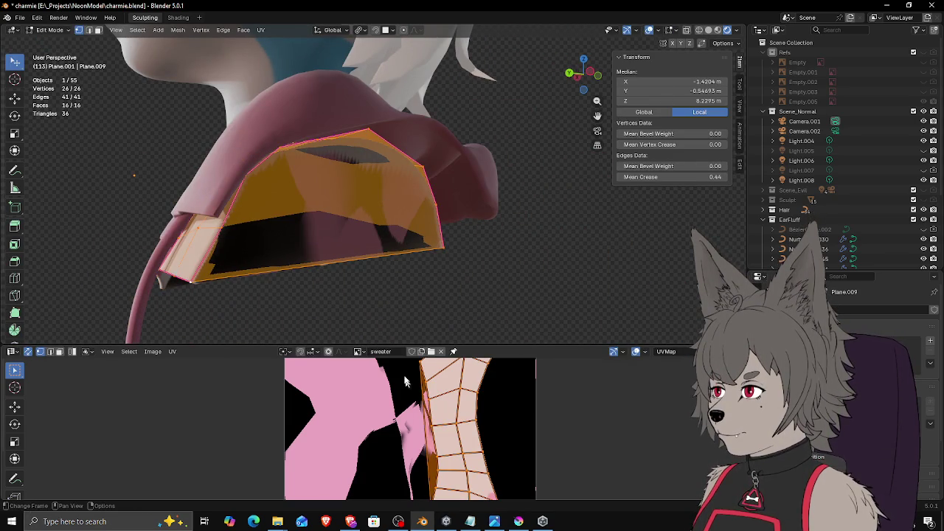
left_click_drag(388, 344, 388, 236)
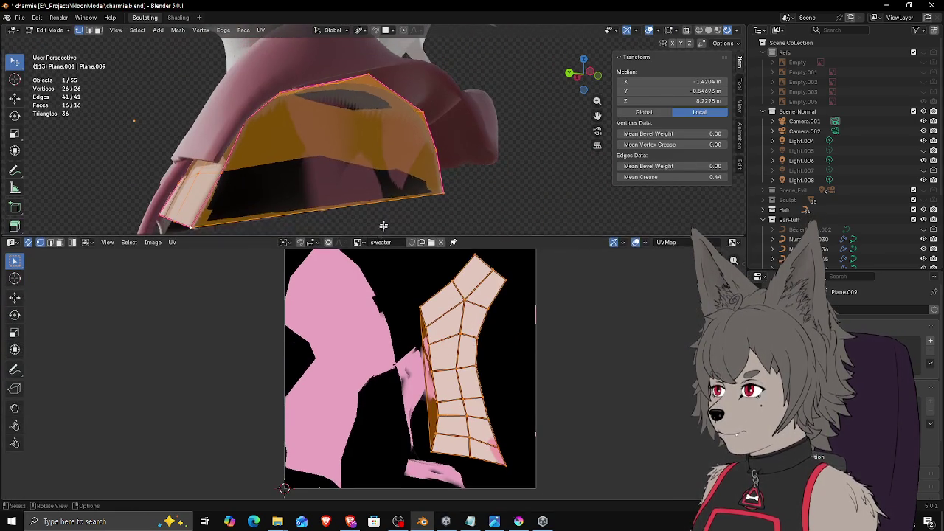
left_click(336, 147, "alt")
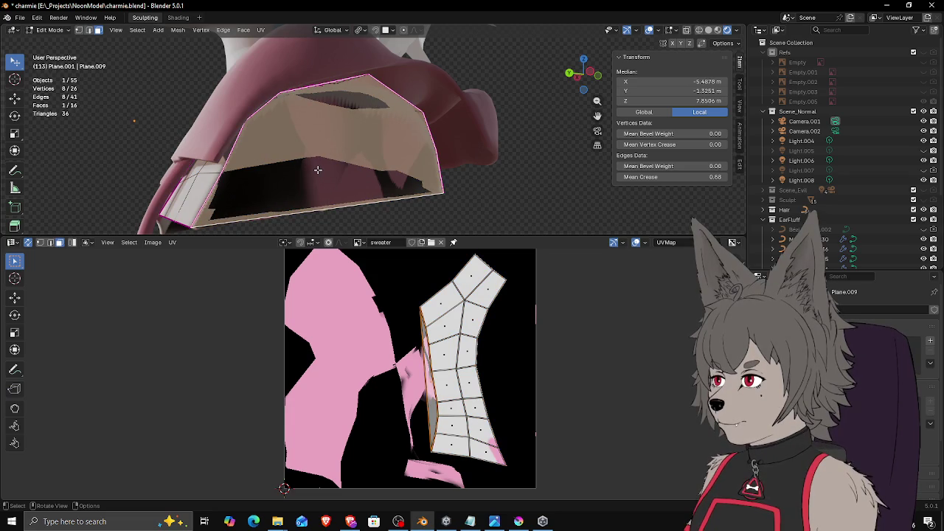
left_click(172, 242)
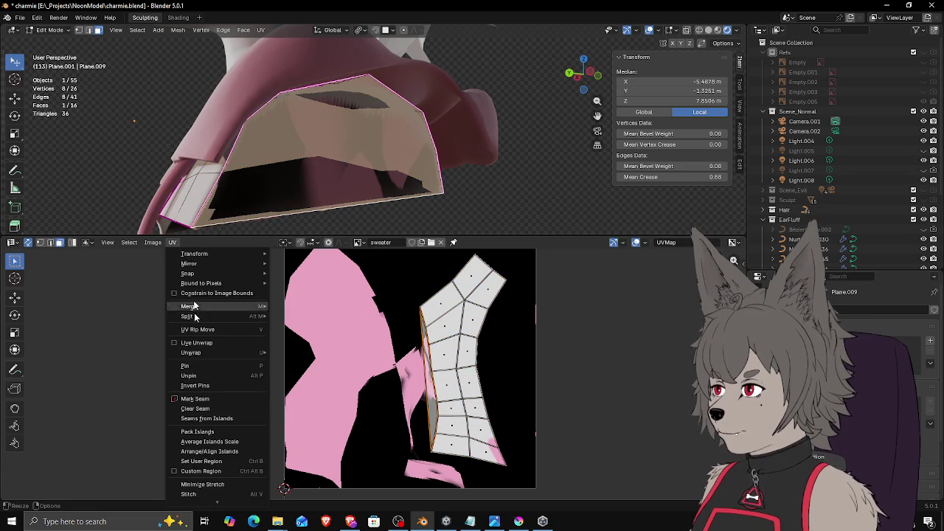
mouse_move(191, 353)
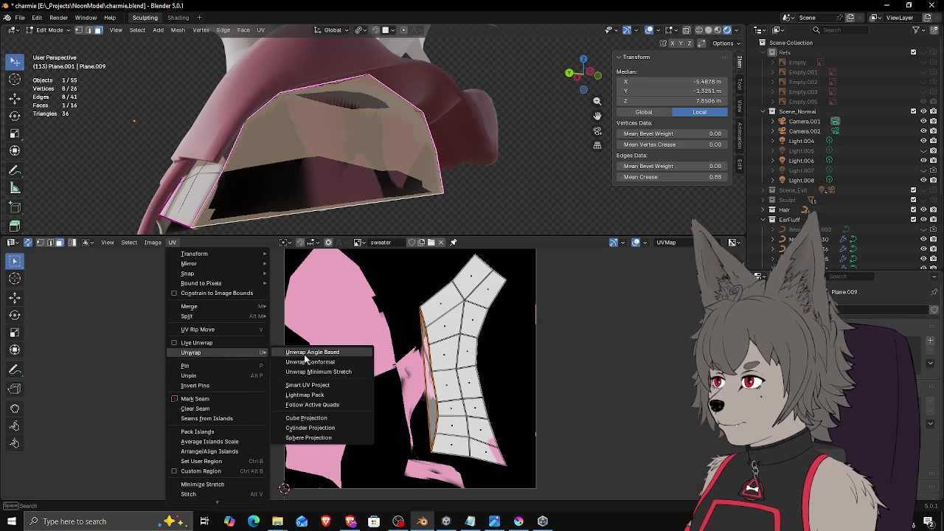
left_click(310, 372)
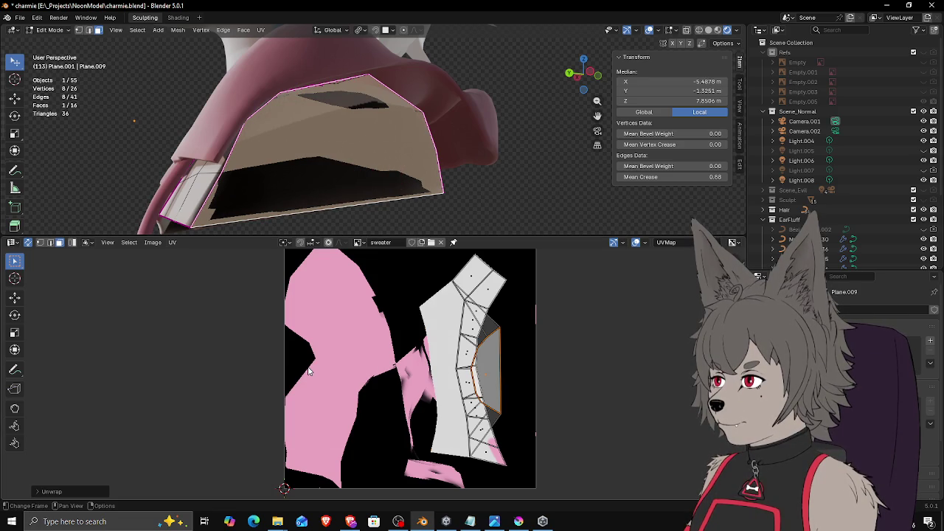
middle_click_drag(254, 171, 384, 184)
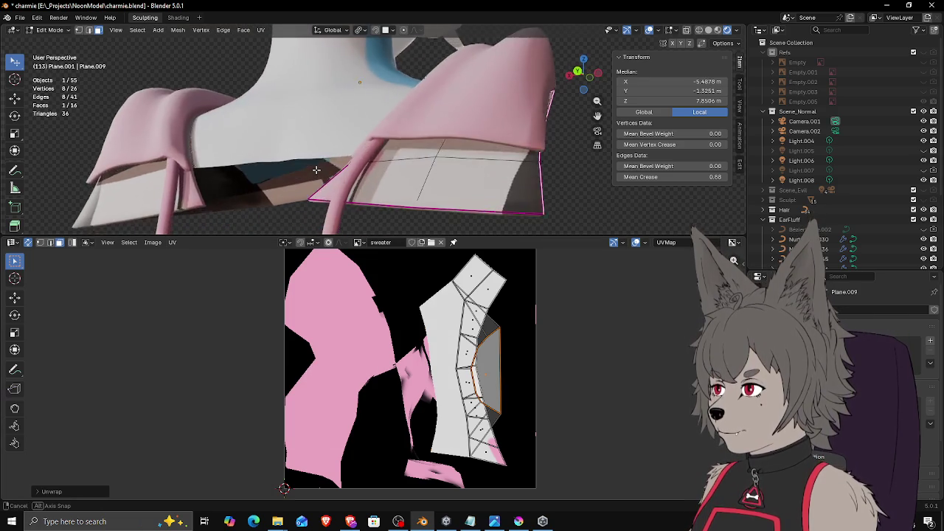
key("ctrl+z")
key("ctrl+z")
key("ctrl+shift+z")
key("ctrl+shift+z")
key("ctrl+z")
mouse_move(414, 141)
middle_mouse_down()
mouse_move(357, 143)
mouse_move(335, 119)
middle_mouse_up()
left_click(58, 31)
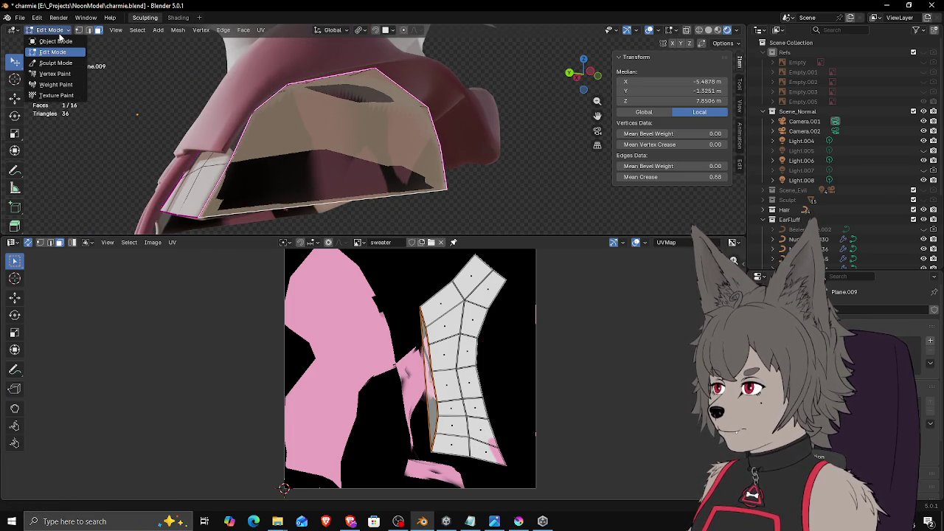
Step: Put Plane.009 into Texture Paint mode and sample white as the brush colour
left_click(65, 95)
key("Tab")
middle_click_drag(286, 159, 287, 159)
key("ctrl+Tab")
middle_click_drag(150, 107, 42, 47)
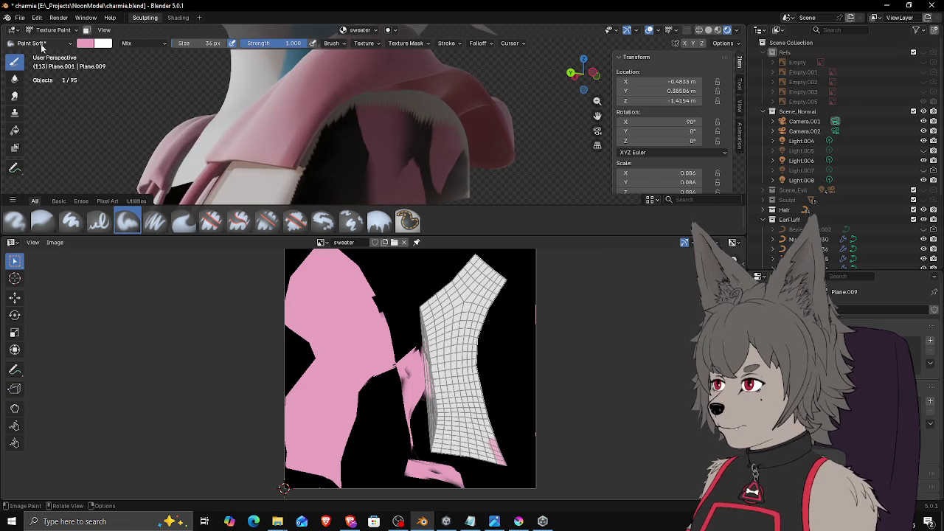
left_click(88, 44)
left_click(166, 198)
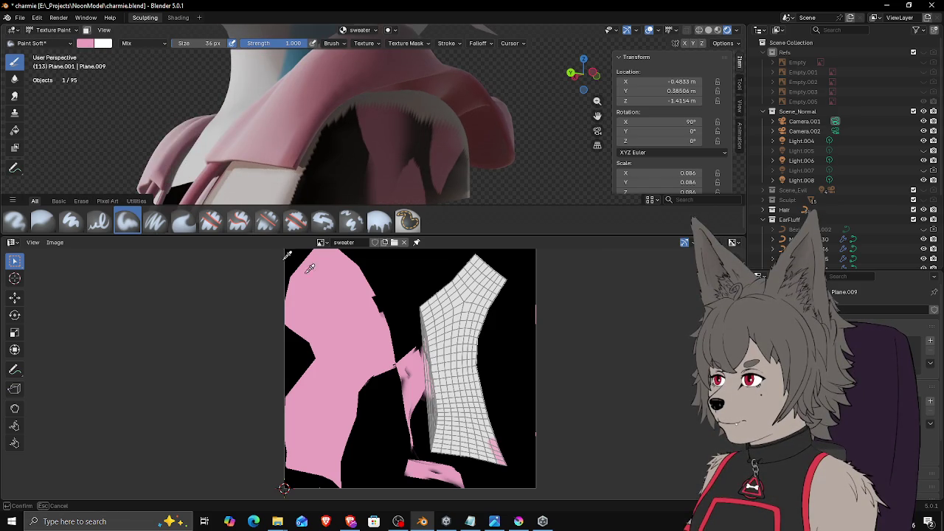
left_click(461, 344)
Step: Paint white over the sweater's dark inside with a 106 px brush
middle_click_drag(332, 148, 368, 169)
key("f")
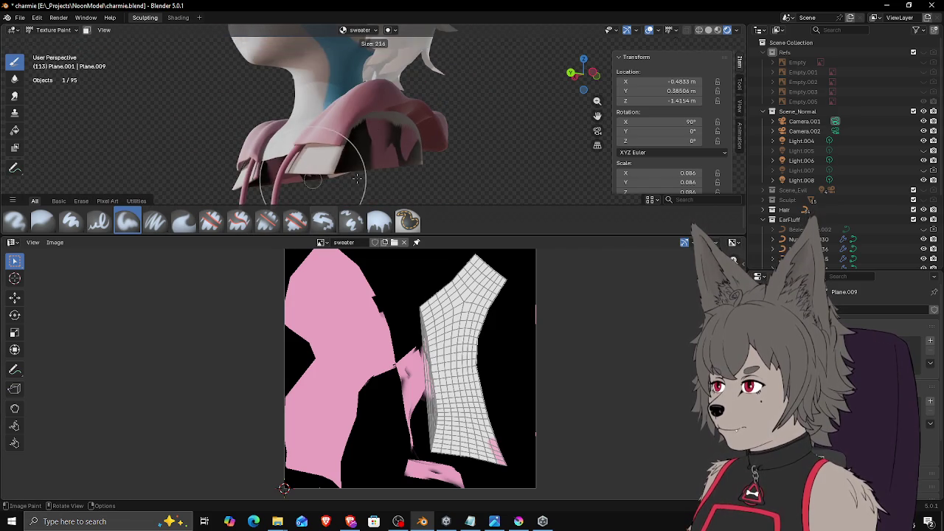
left_click(417, 145)
left_click_drag(416, 146, 379, 158)
middle_click_drag(379, 158, 354, 152)
scroll(353, 156, "up", 2)
key("f")
left_click(334, 157)
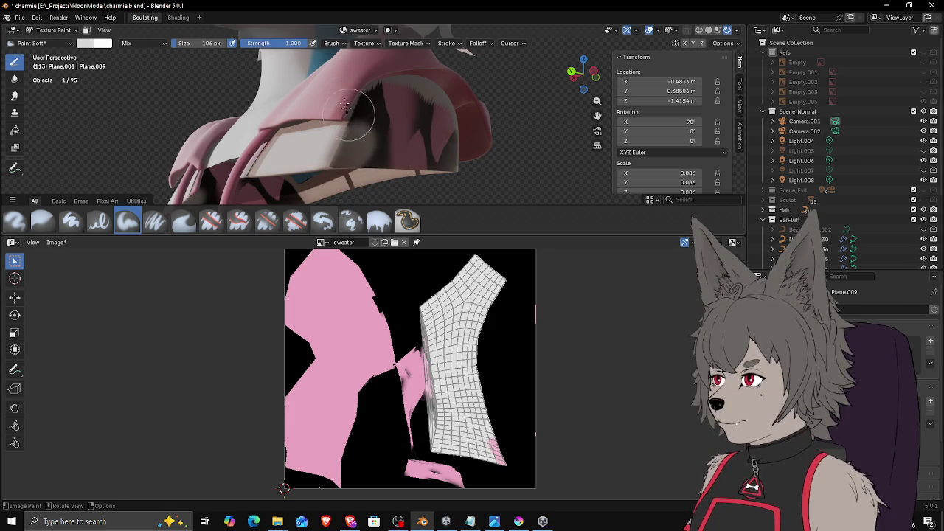
mouse_move(399, 130)
left_mouse_down()
mouse_move(359, 137)
mouse_move(369, 144)
left_mouse_up()
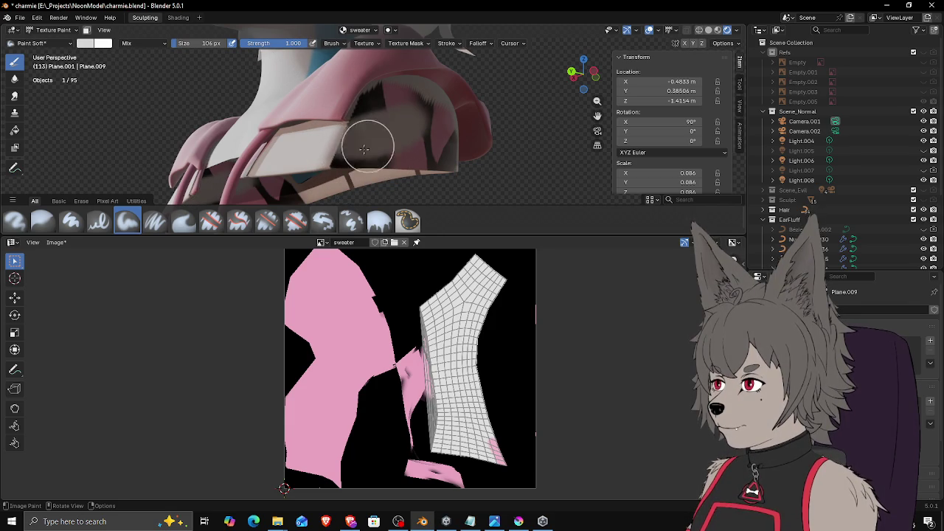
middle_click_drag(398, 139, 344, 143)
mouse_move(344, 143)
left_mouse_down()
mouse_move(299, 137)
mouse_move(245, 151)
mouse_move(241, 143)
mouse_move(268, 123)
mouse_move(317, 136)
left_mouse_up()
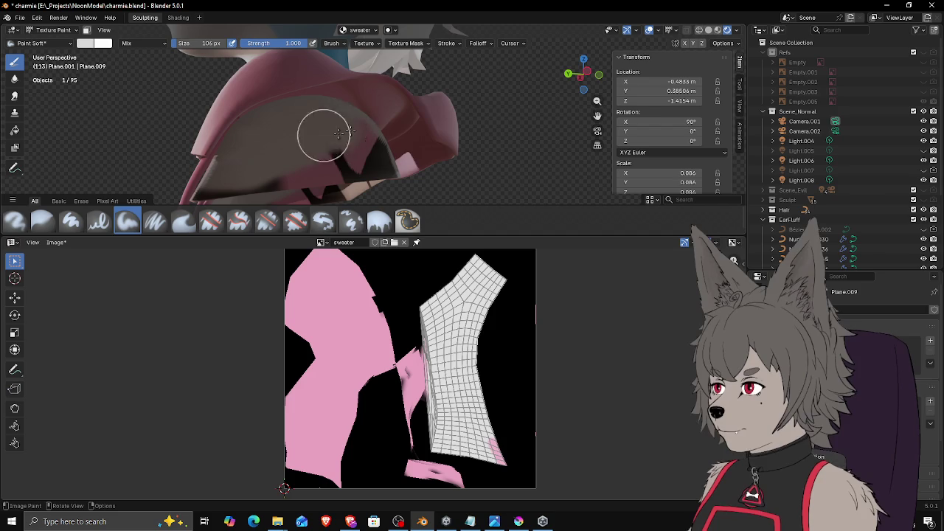
mouse_move(348, 141)
middle_mouse_down()
mouse_move(415, 182)
mouse_move(400, 158)
mouse_move(405, 165)
middle_mouse_up()
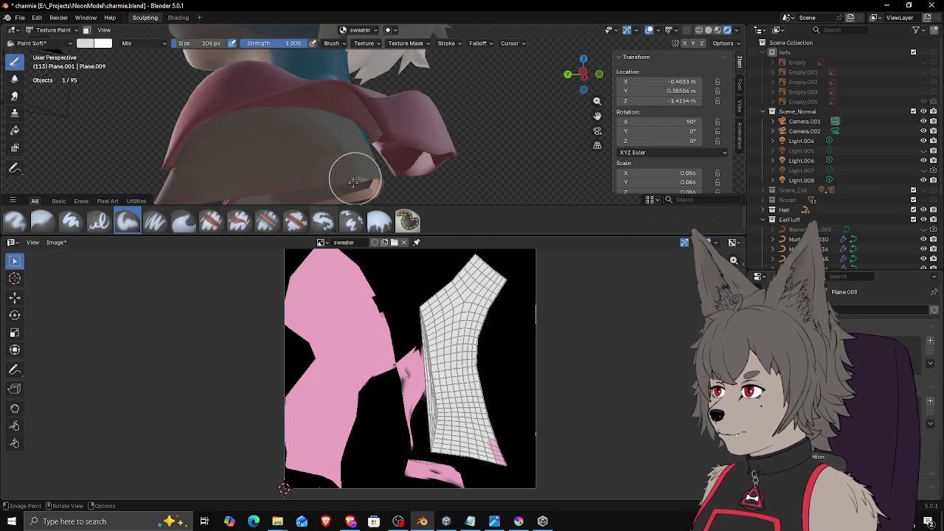
Step: Bring the collar and its UVs into view, then enter Edit Mode on it
middle_click_drag(312, 152, 421, 158)
mouse_move(358, 158)
middle_mouse_down()
mouse_move(499, 209)
mouse_move(468, 145)
mouse_move(436, 170)
middle_mouse_up()
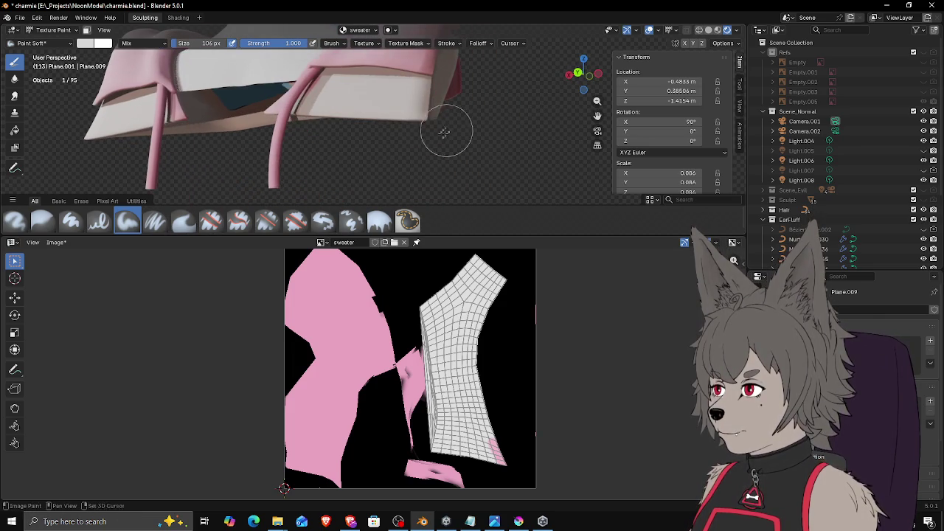
scroll(424, 363, "up", 3)
scroll(424, 363, "up", 2)
scroll(427, 359, "up", 1)
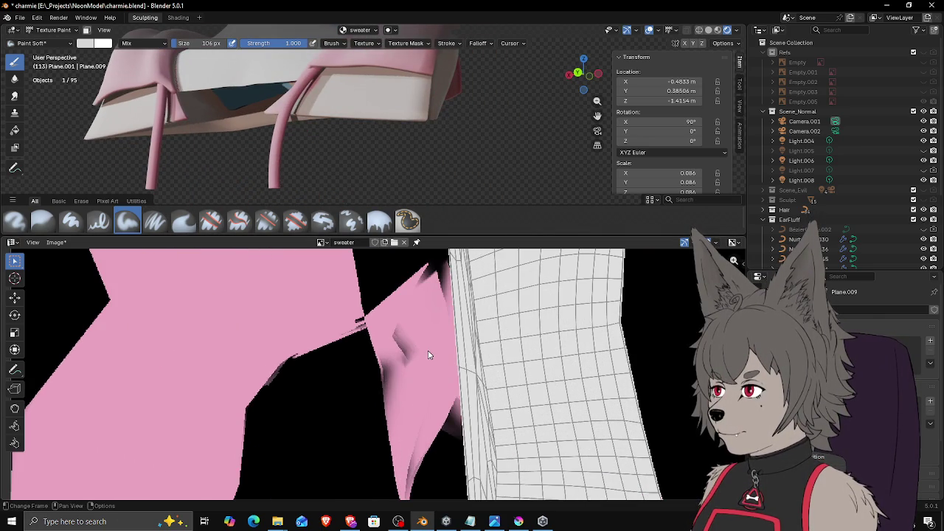
scroll(430, 348, "down", 1)
middle_click_drag(430, 347, 419, 361)
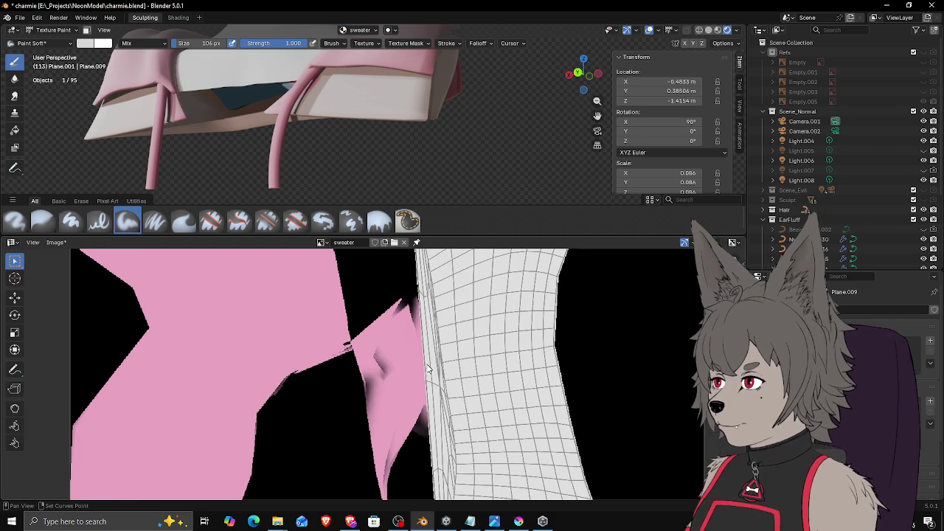
middle_click_drag(450, 83, 385, 130)
scroll(447, 354, "down", 2)
scroll(448, 354, "down", 1)
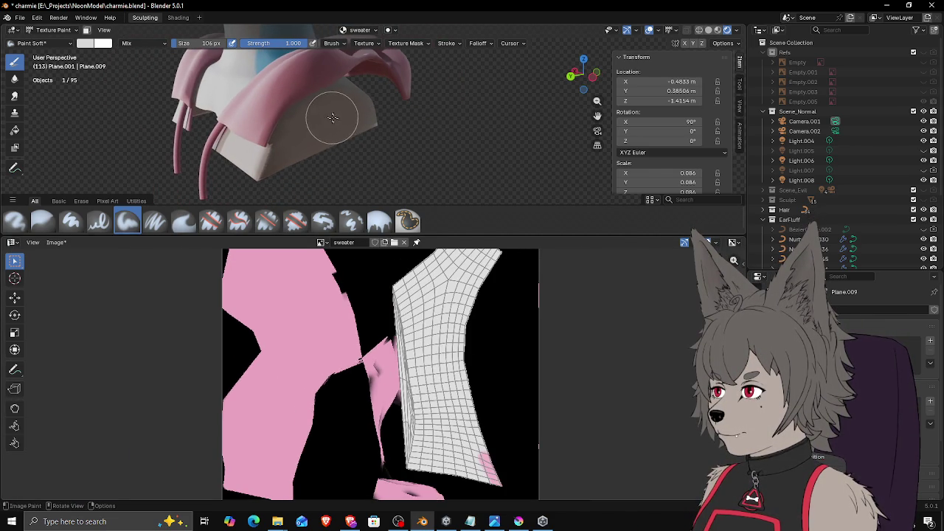
key("Tab")
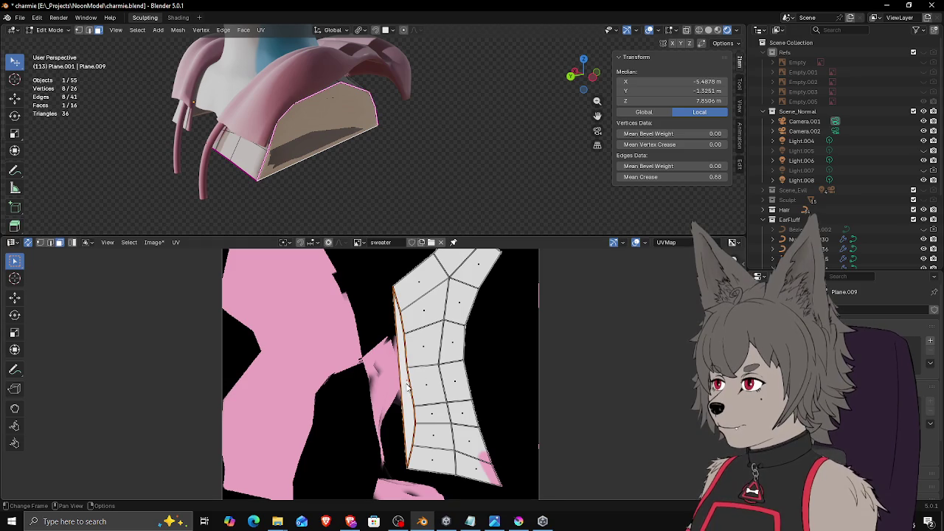
Step: Select the collar UV strip's edge vertices and slightly scale and move them
scroll(408, 385, "up", 2)
scroll(413, 373, "up", 1)
key("1")
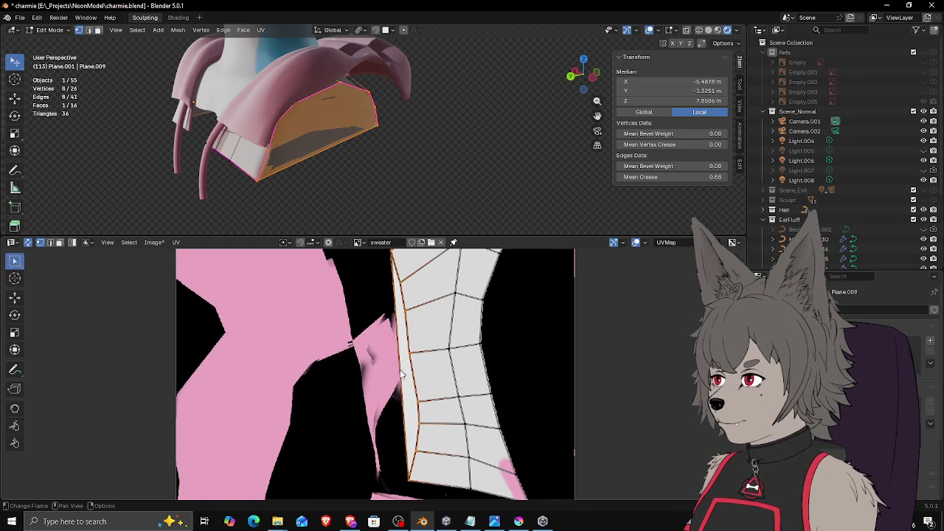
left_click(412, 480)
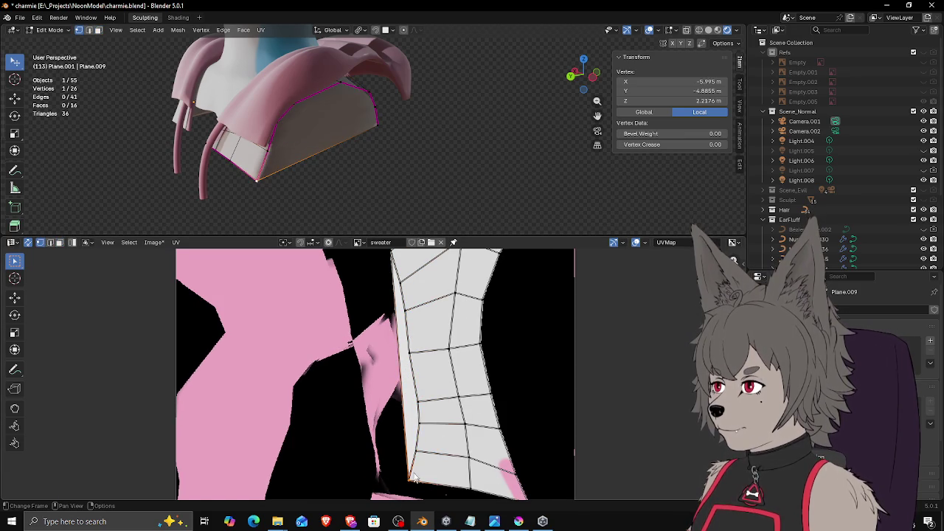
scroll(400, 268, "up", 1)
left_click(394, 257, "ctrl")
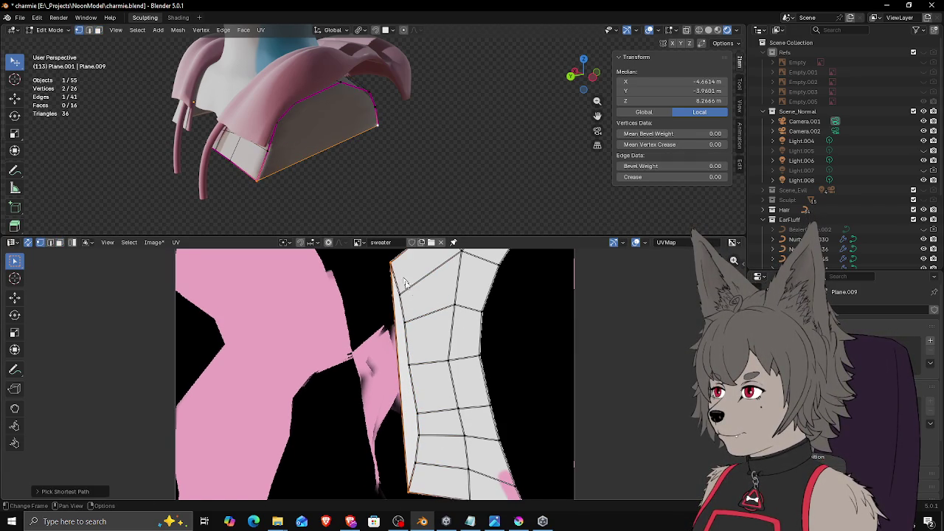
key("s")
left_click(463, 316)
key("g")
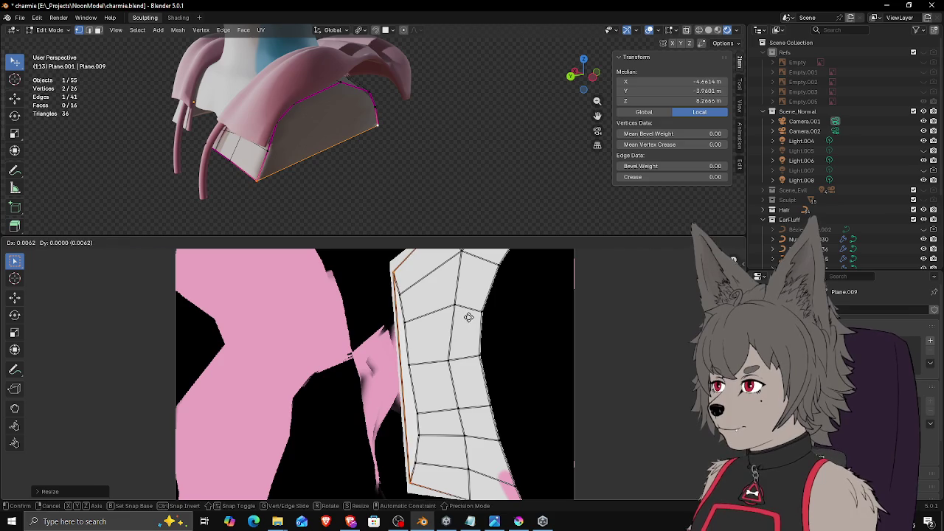
left_click(468, 316)
Step: Preview the hoodie front in Texture Paint, then return to Edit Mode and select collar rim vertices
key("ctrl+Tab")
mouse_move(351, 119)
middle_mouse_down()
mouse_move(505, 127)
mouse_move(371, 121)
mouse_move(413, 136)
mouse_move(340, 126)
mouse_move(448, 112)
mouse_move(410, 127)
middle_mouse_up()
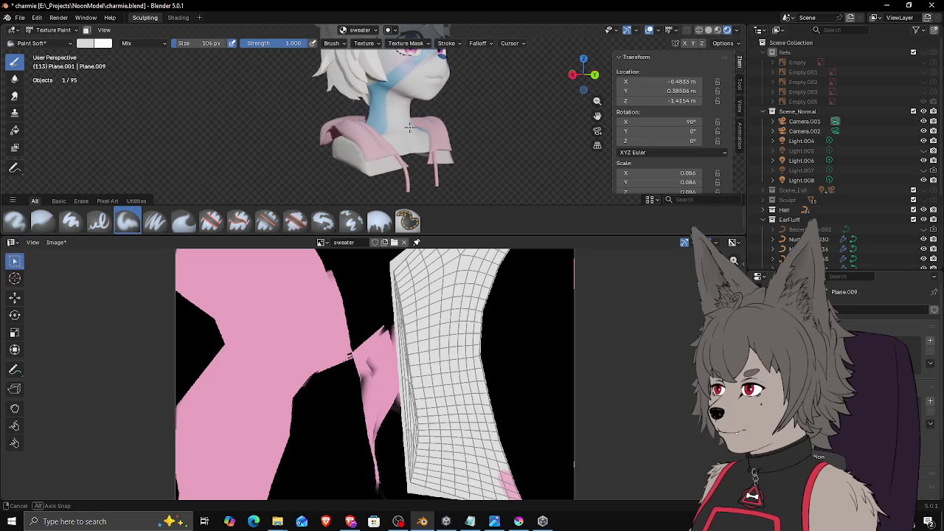
scroll(365, 174, "up", 2)
key("Tab")
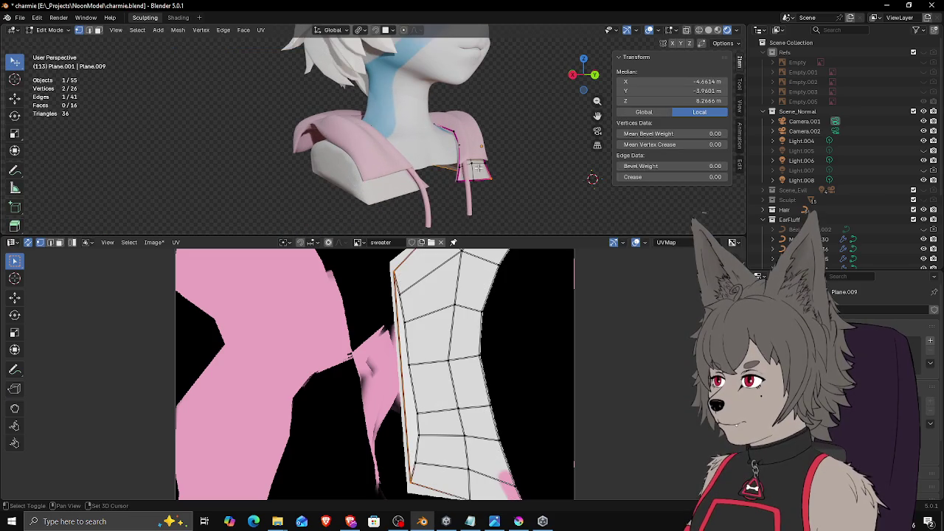
middle_click_drag(476, 168, 366, 157)
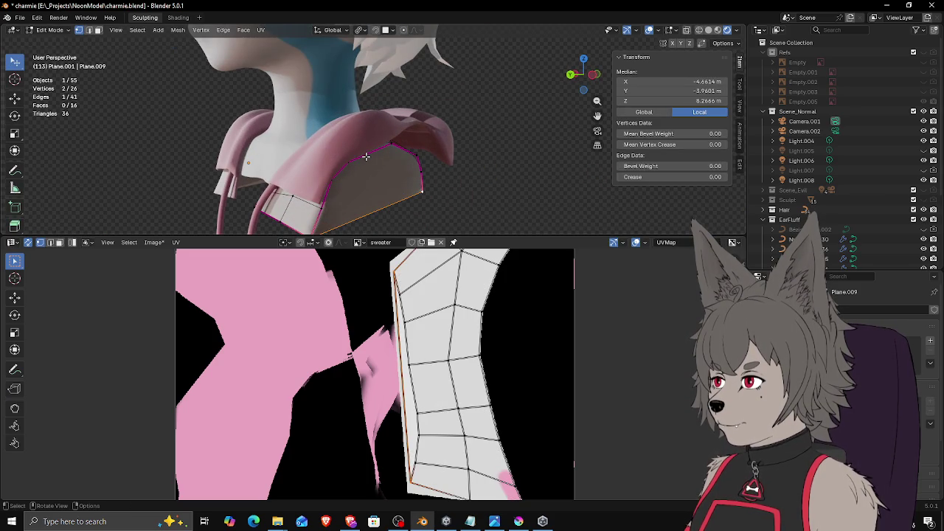
left_click(373, 157, "ctrl")
mouse_move(374, 158)
middle_mouse_down()
mouse_move(251, 186)
mouse_move(384, 188)
middle_mouse_up()
left_click(250, 190)
left_click(249, 190, "ctrl")
left_click_drag(383, 188, 385, 189)
Step: Select the edges running around the collar panel's rim
middle_click_drag(383, 188, 376, 190)
left_click(329, 214)
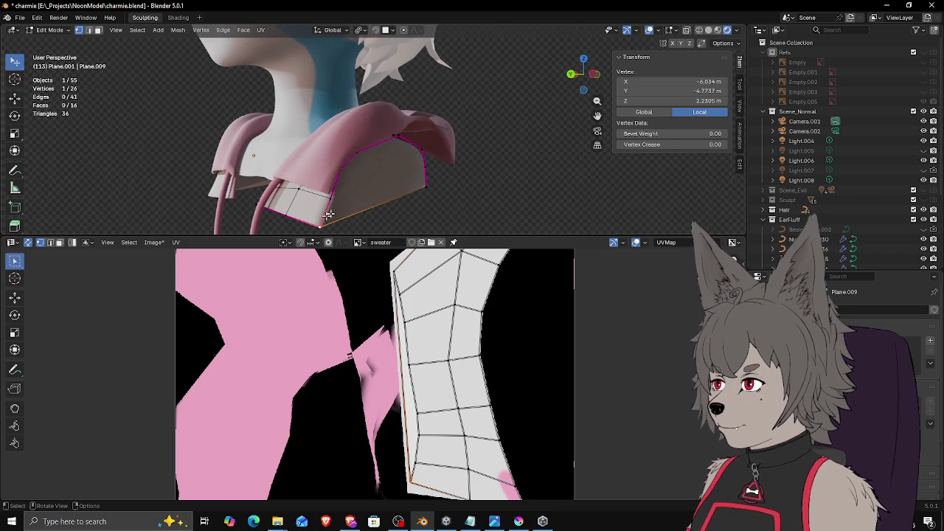
left_click(426, 185, "ctrl")
key("ctrl+z")
left_click(423, 152)
left_click(406, 145, "ctrl")
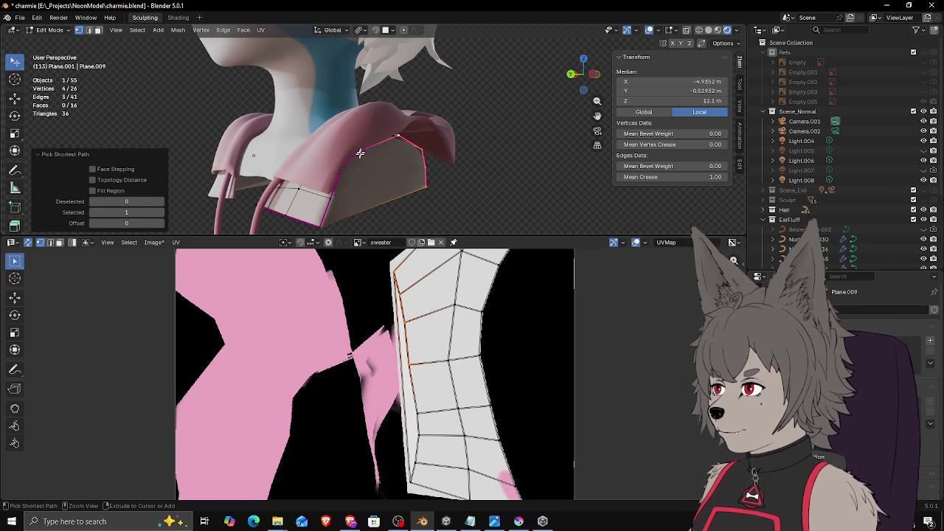
left_click(318, 220, "ctrl")
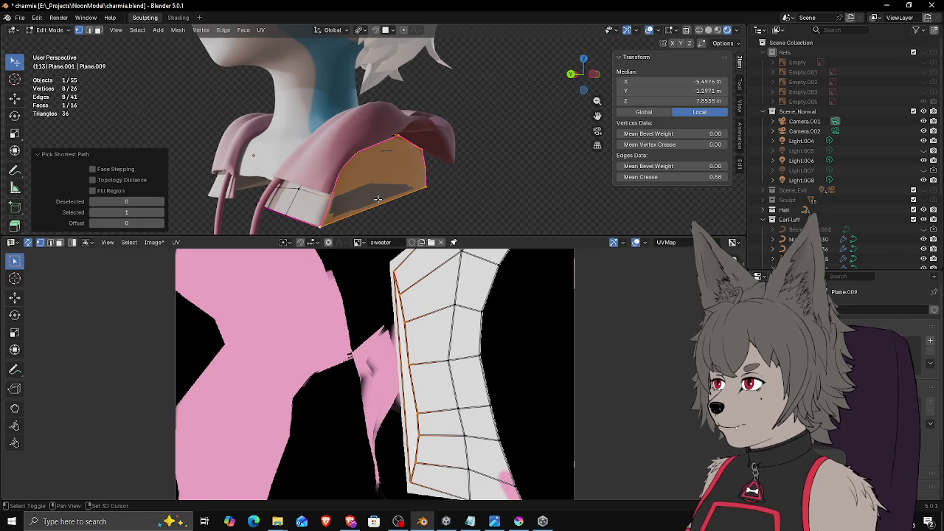
Step: Give the rim edges a full 1.00 crease and preview it in Texture Paint
key("shift+e")
left_click(377, 199)
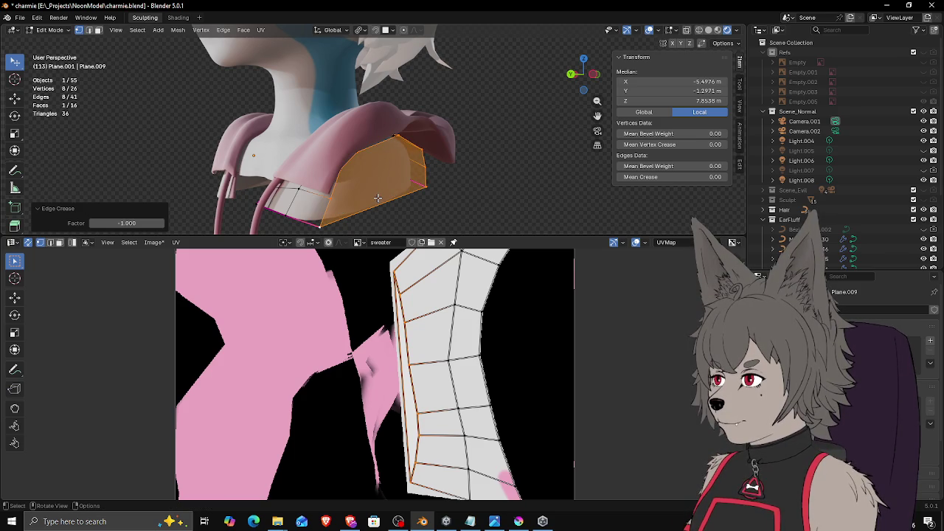
middle_click_drag(379, 192, 398, 187)
key("shift+e")
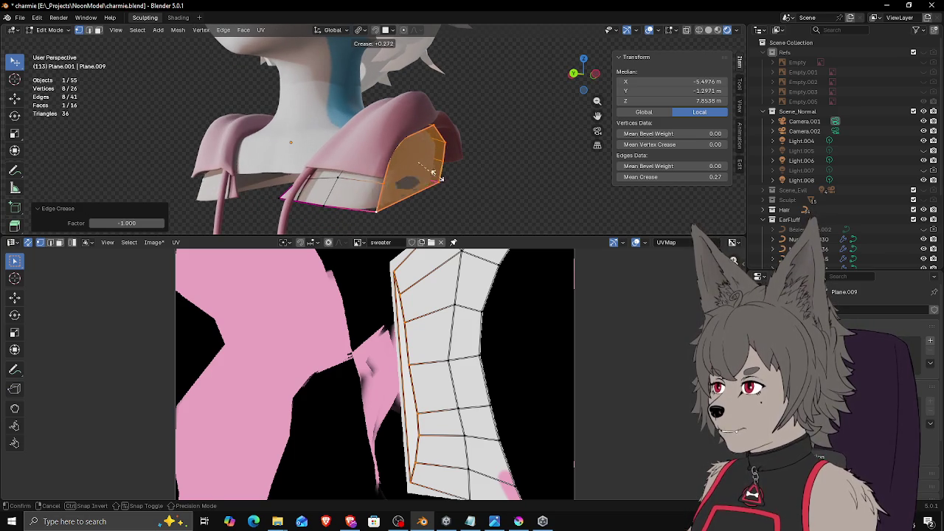
left_click(441, 176)
key("ctrl+Tab")
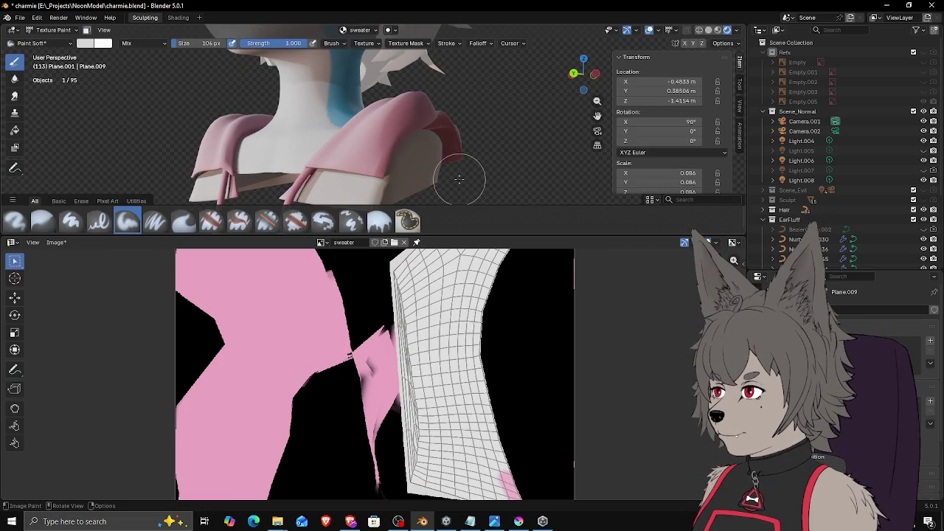
middle_click_drag(469, 168, 558, 164)
key("Tab")
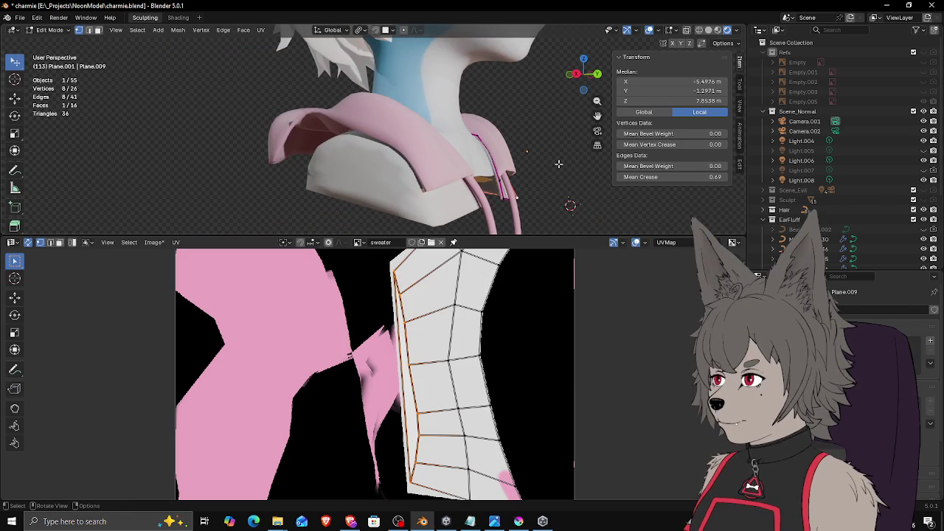
Step: Try a partial crease on the rim edges, undo and redo it, then step back
key("shift+e")
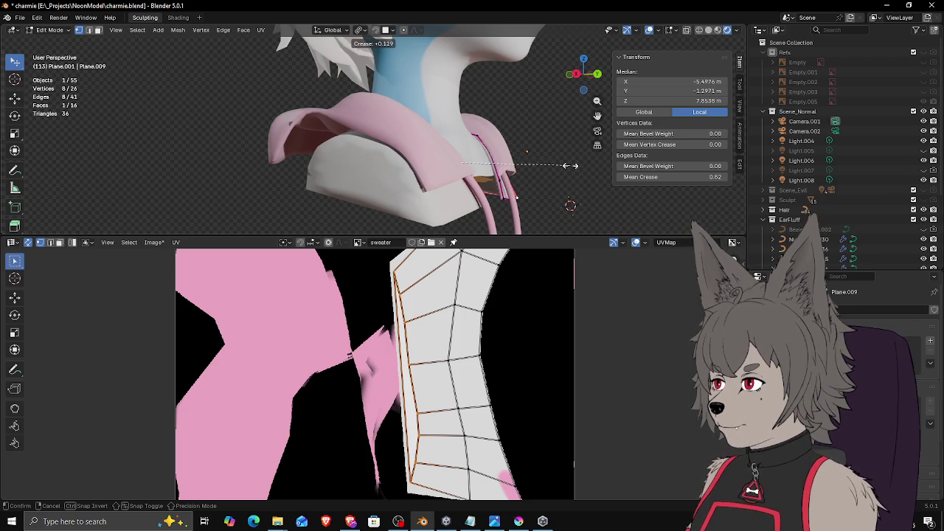
left_click(609, 136)
middle_click_drag(610, 137, 574, 134)
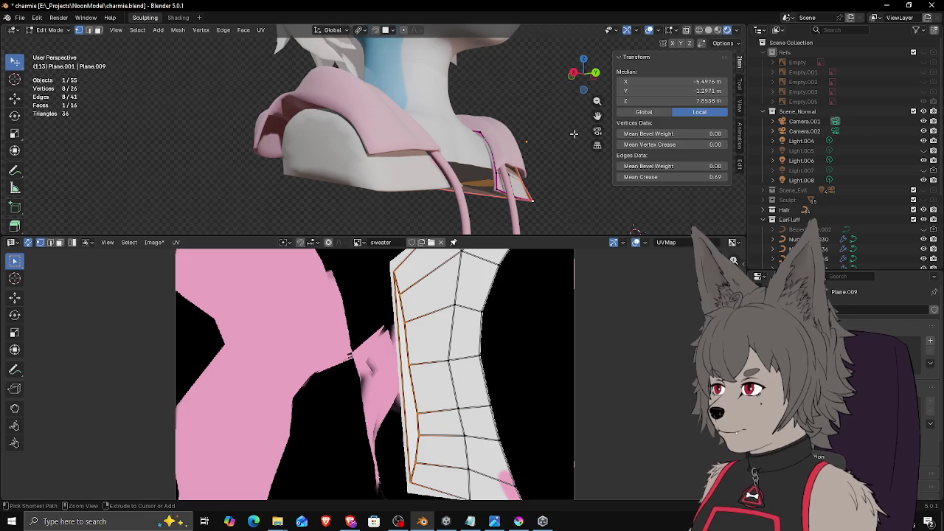
key("ctrl+z")
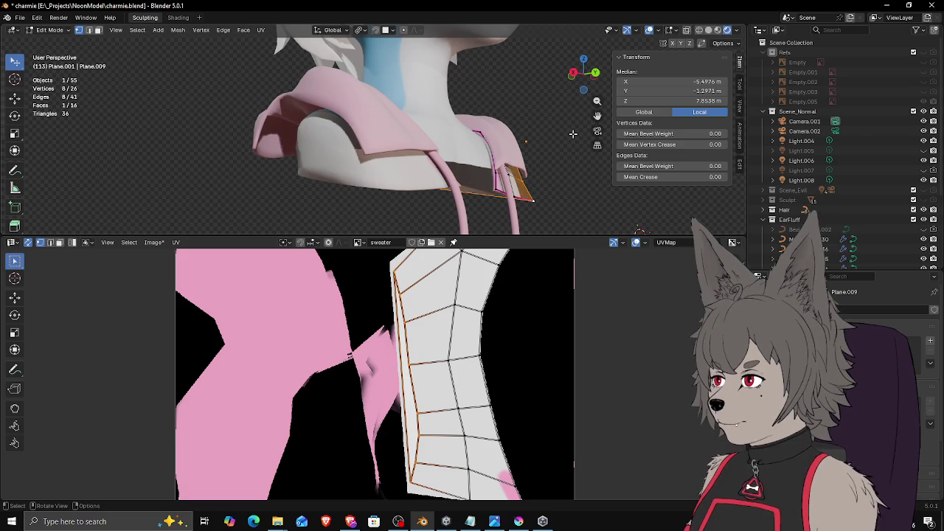
key("ctrl+shift+z")
key("ctrl+z")
Step: Orbit around the collar, return to Texture Paint, and frame the whole bust at an angle
mouse_move(570, 133)
middle_mouse_down()
mouse_move(583, 133)
mouse_move(379, 135)
mouse_move(369, 154)
middle_mouse_up()
key("ctrl+z")
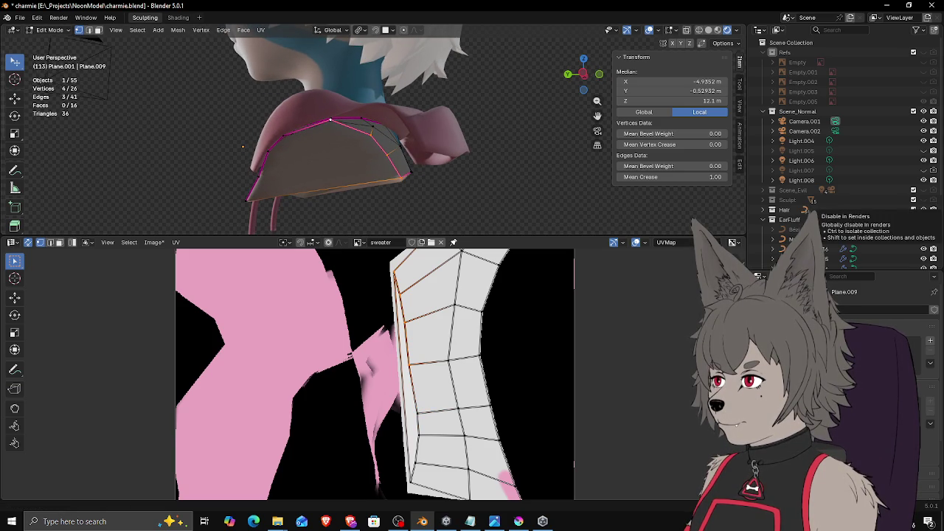
key("alt+Tab")
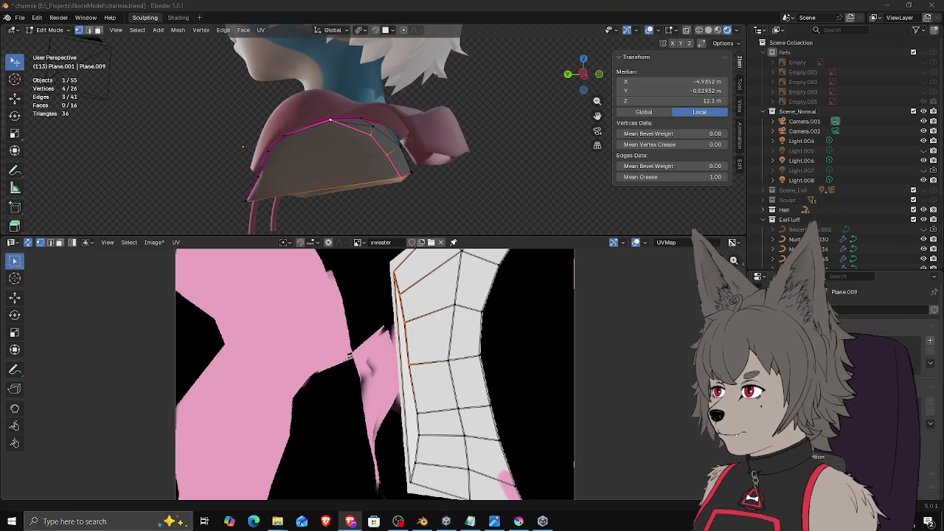
mouse_move(472, 133)
middle_mouse_down()
mouse_move(541, 132)
mouse_move(524, 122)
middle_mouse_up()
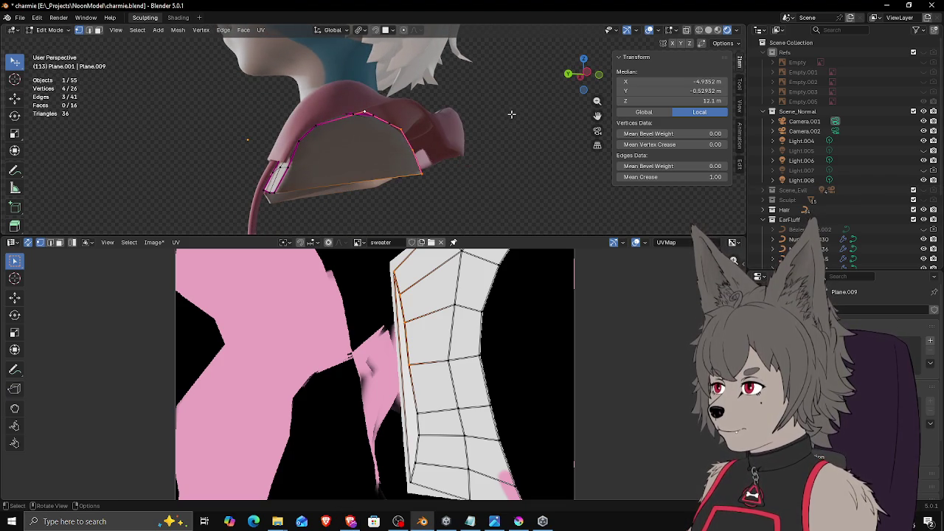
key("Tab")
key("KP_Decimal")
scroll(437, 138, "down", 4)
middle_click_drag(438, 138, 450, 144)
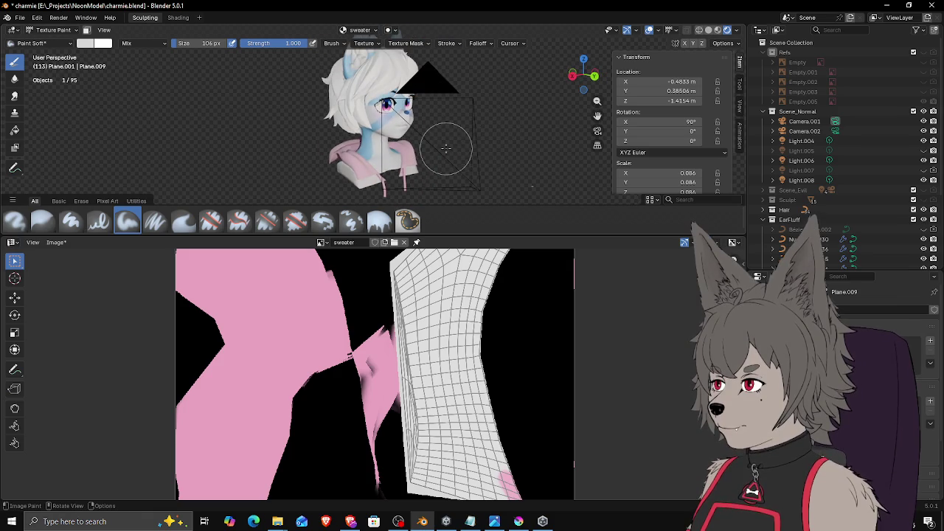
Step: Look through the camera in an enlarged 3D view and switch to Object Mode
key("KP_0")
scroll(457, 138, "down", 3)
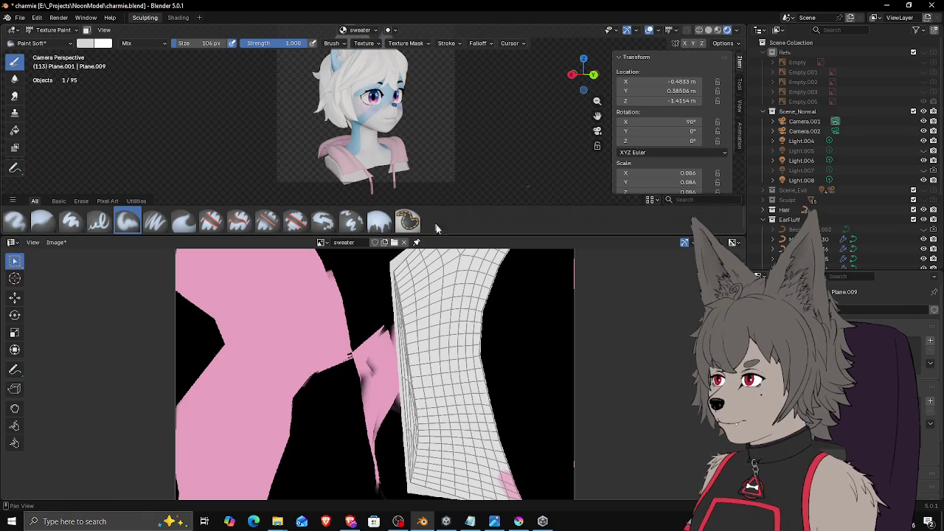
left_click_drag(441, 236, 441, 397)
scroll(428, 221, "up", 2)
left_click(53, 29)
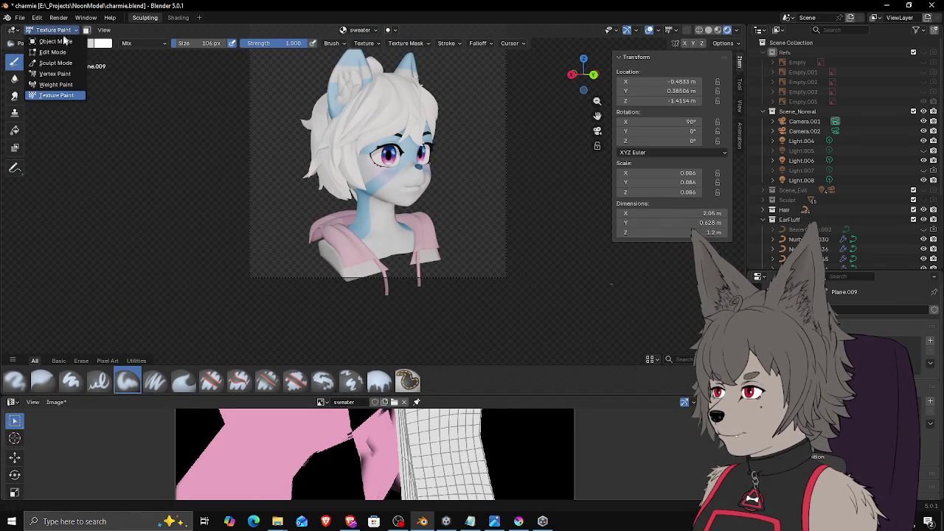
left_click(46, 38)
Step: Save charmie.blend and the charmie_sweater.png texture, then select Camera.001
key("ctrl+s")
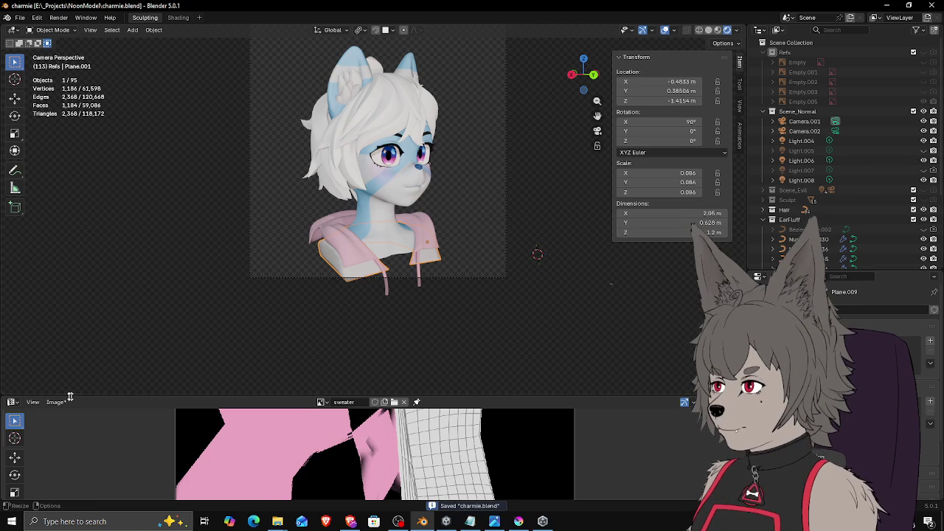
left_click(55, 402)
left_click(78, 317)
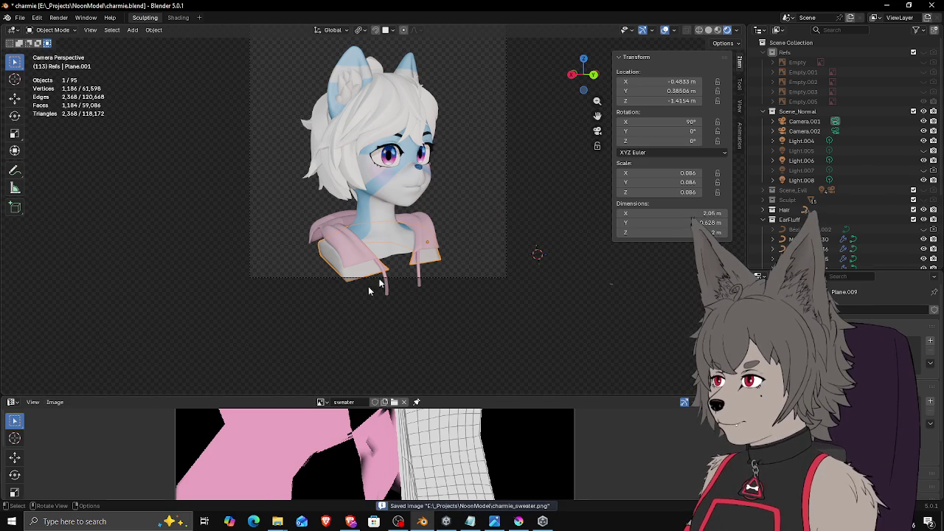
left_click(504, 236)
Step: Nudge Camera.001 to a new position with two free moves
key("g")
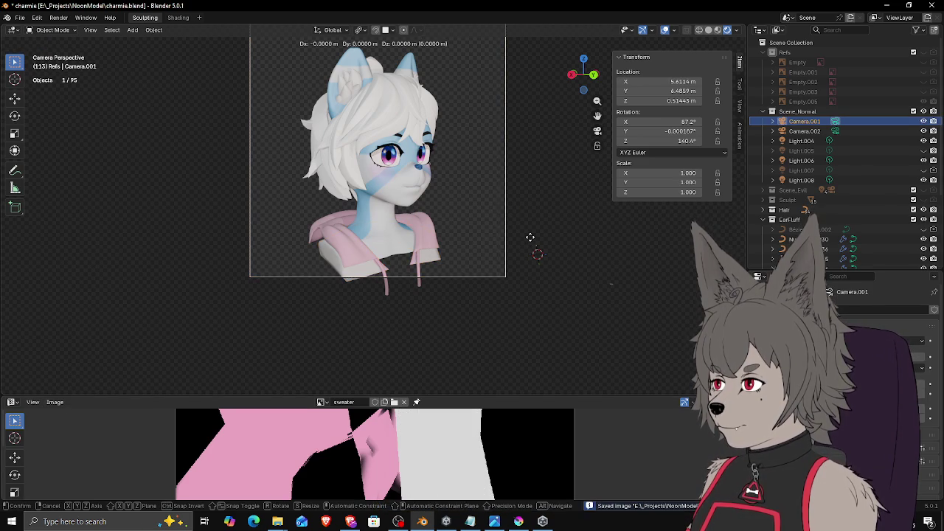
left_click(520, 233)
key("g")
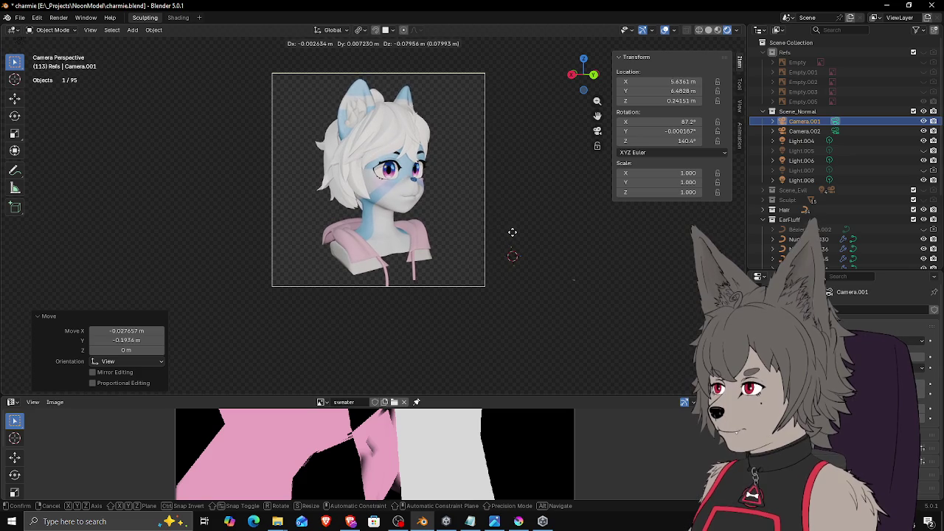
left_click(512, 232)
Step: Orbit and zoom the viewport to a three-quarter view of the fox girl's head
scroll(502, 228, "up", 2)
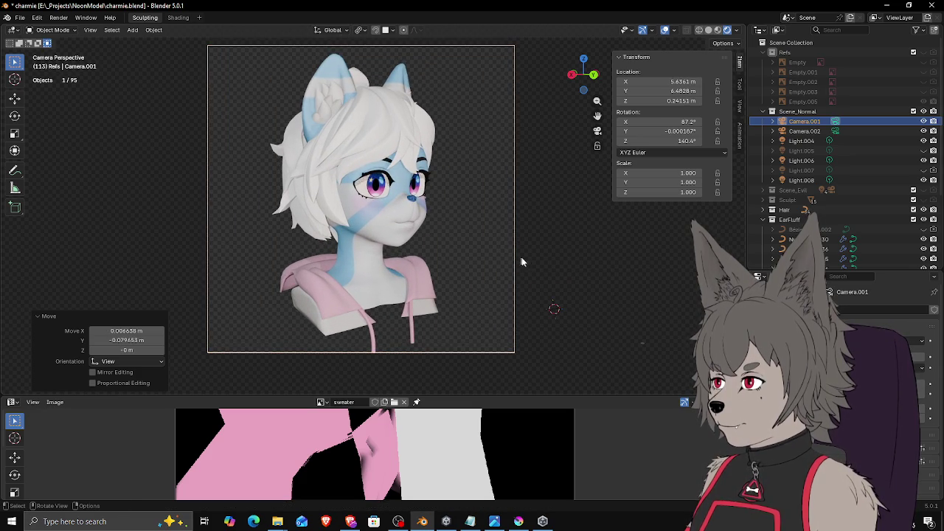
middle_click_drag(518, 260, 509, 280)
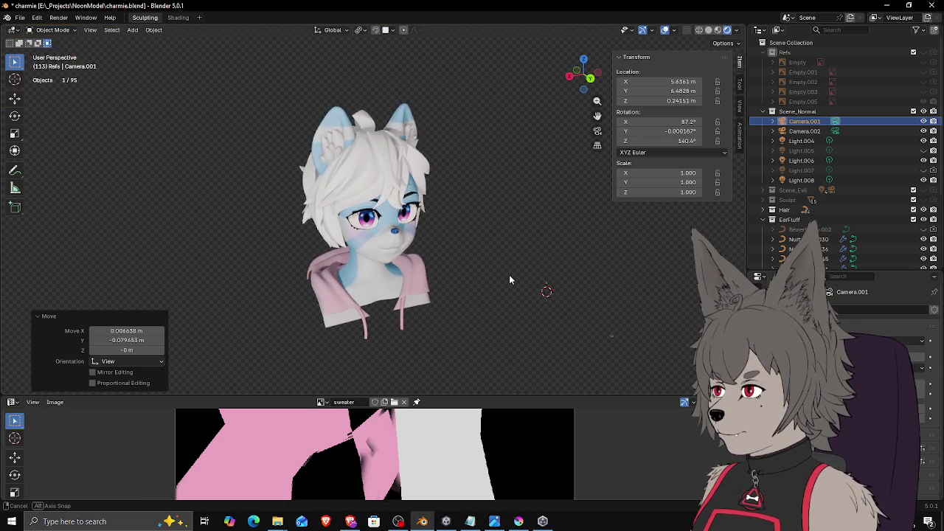
mouse_move(509, 280)
middle_mouse_down()
mouse_move(515, 226)
mouse_move(520, 288)
mouse_move(499, 273)
mouse_move(429, 267)
middle_mouse_up()
scroll(429, 266, "up", 3)
scroll(437, 260, "down", 2)
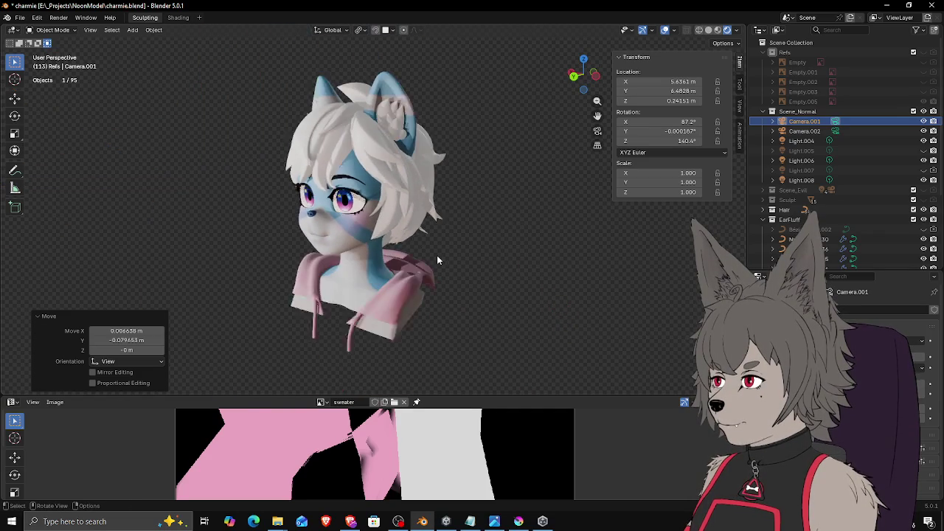
scroll(436, 255, "down", 2)
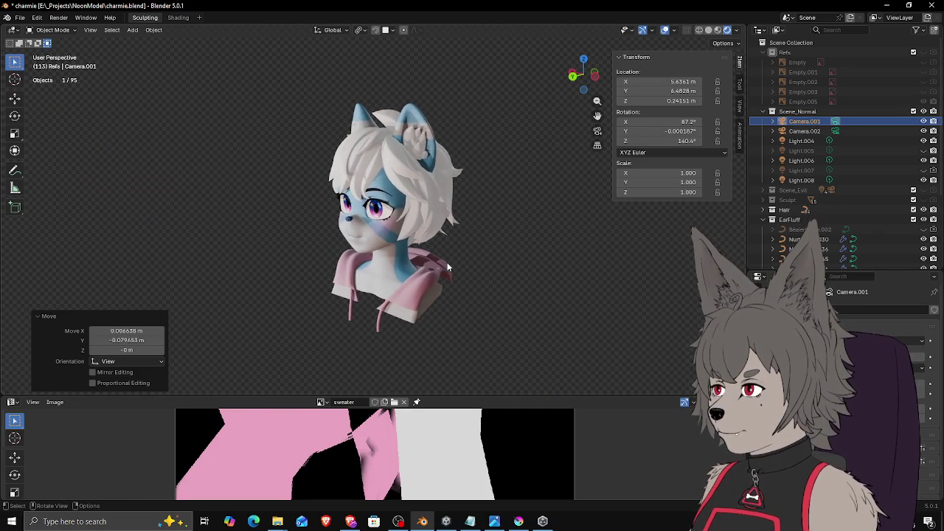
scroll(447, 267, "down", 3)
mouse_move(544, 268)
middle_mouse_down()
mouse_move(554, 265)
mouse_move(416, 263)
mouse_move(438, 275)
mouse_move(539, 270)
mouse_move(517, 272)
mouse_move(538, 259)
mouse_move(518, 258)
mouse_move(524, 264)
mouse_move(532, 240)
mouse_move(526, 263)
mouse_move(533, 248)
mouse_move(527, 253)
middle_mouse_up()
scroll(514, 267, "up", 5)
scroll(420, 264, "up", 1)
scroll(538, 259, "down", 1)
scroll(526, 264, "up", 1)
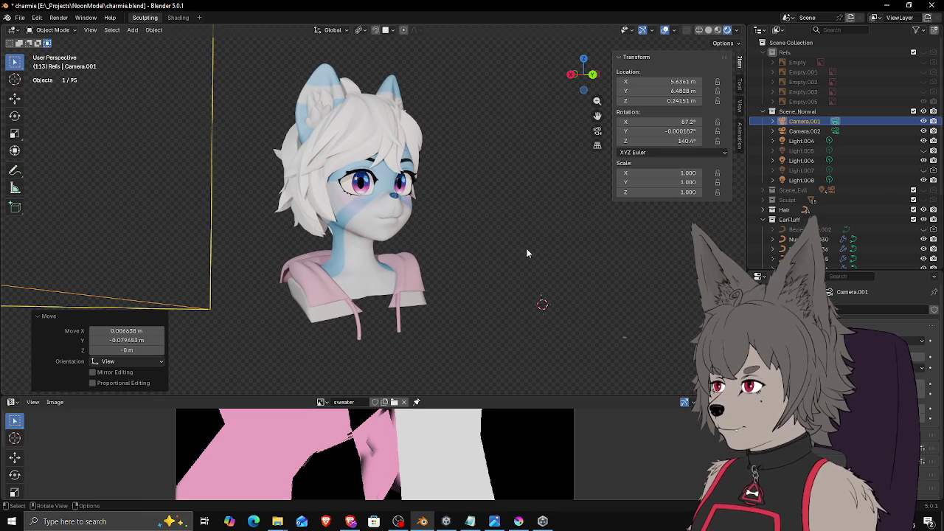
Step: Align Camera.001 to the current view and push it closer along its depth axis
key("ctrl+alt+KP_0")
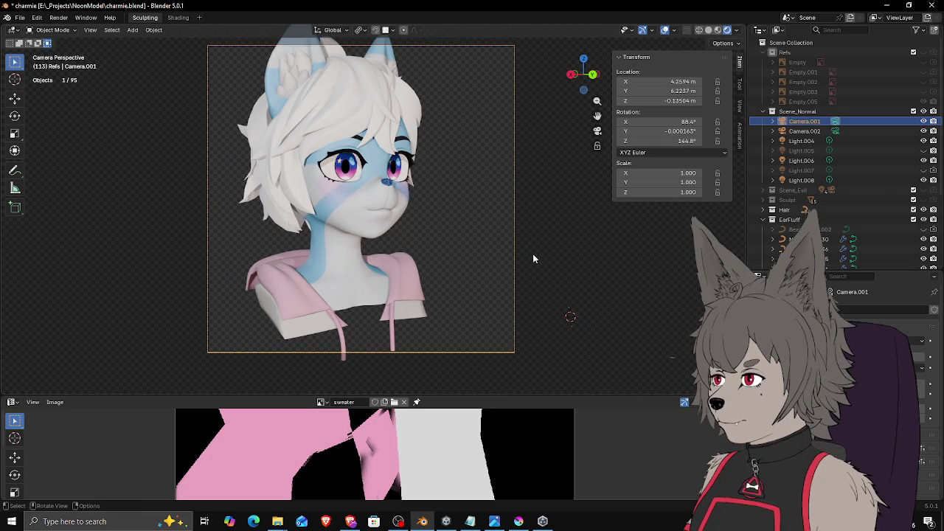
key("g")
left_click(546, 243)
key("g")
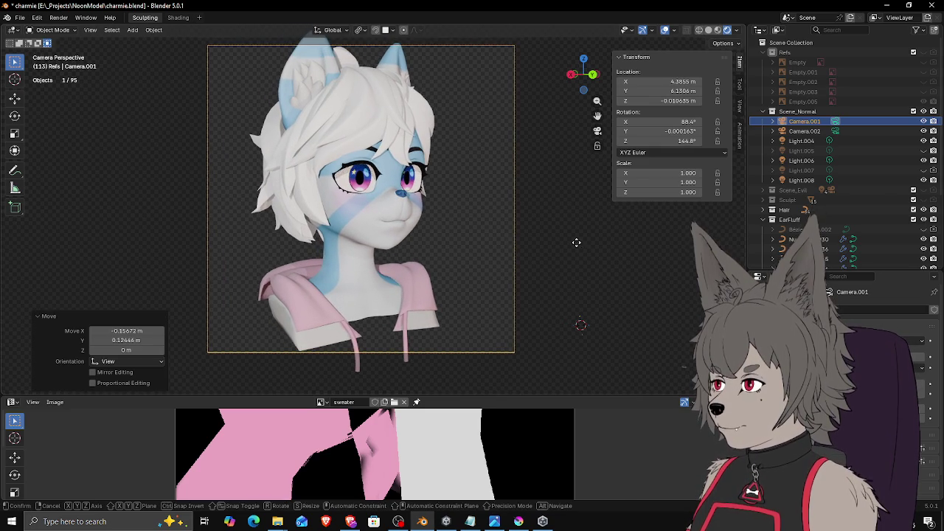
key("z")
key("z")
left_click(497, 282)
key("g")
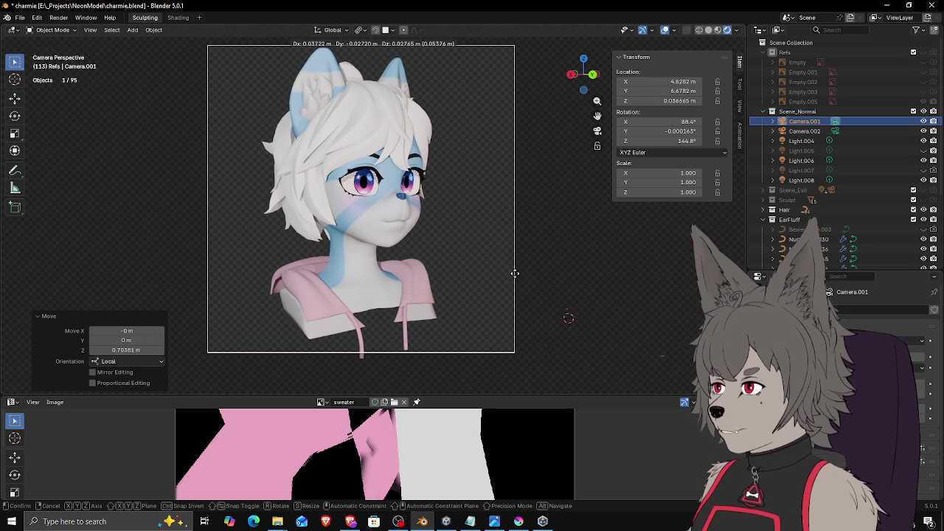
scroll(512, 272, "down", 2, "alt")
left_click(512, 272)
key("g")
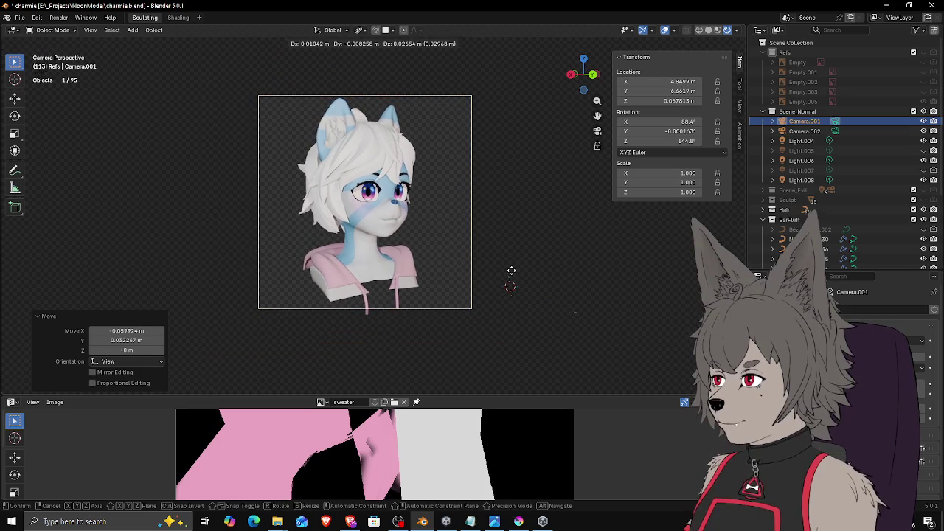
left_click(542, 270)
Step: Dolly and shift Camera.001 to about X 5.1085, Y 7.0029, Z 0.0316 m, framing the bust
key("g")
key("z")
key("z")
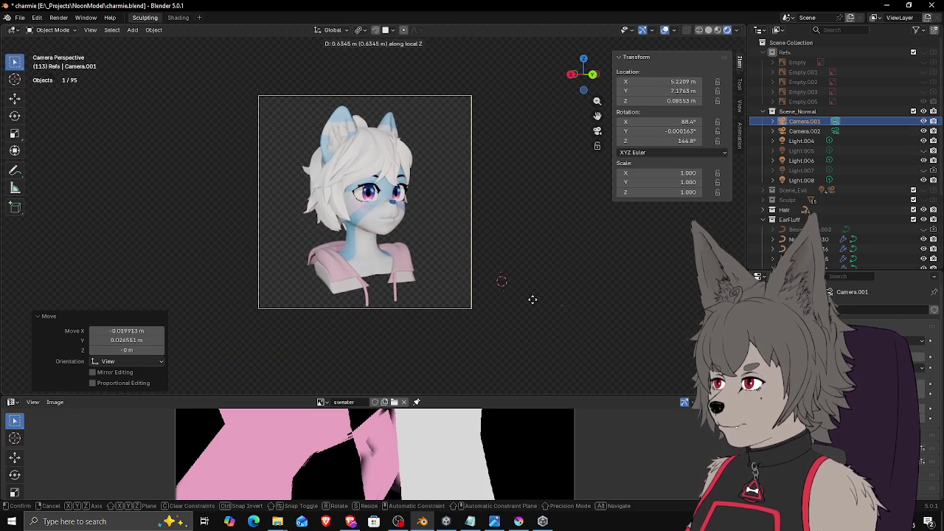
left_click(531, 293)
key("g")
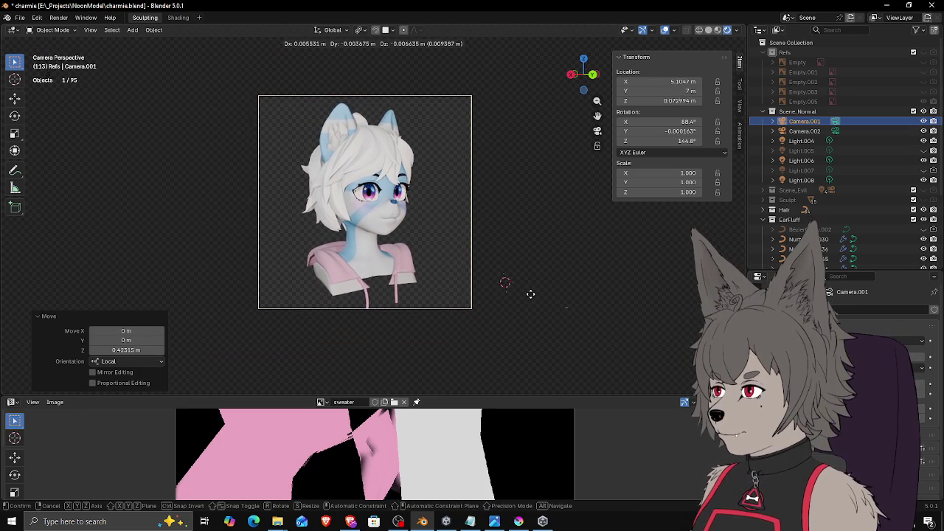
left_click(523, 289)
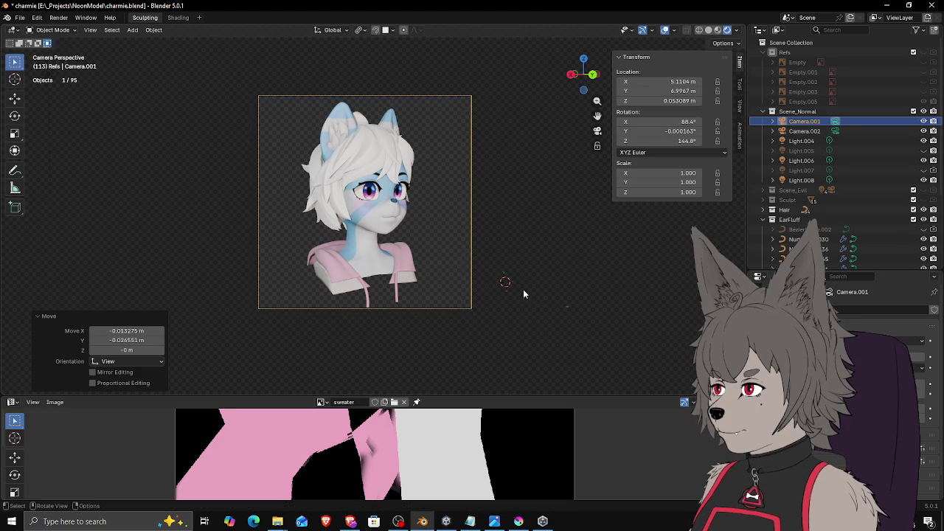
scroll(523, 289, "up", 2)
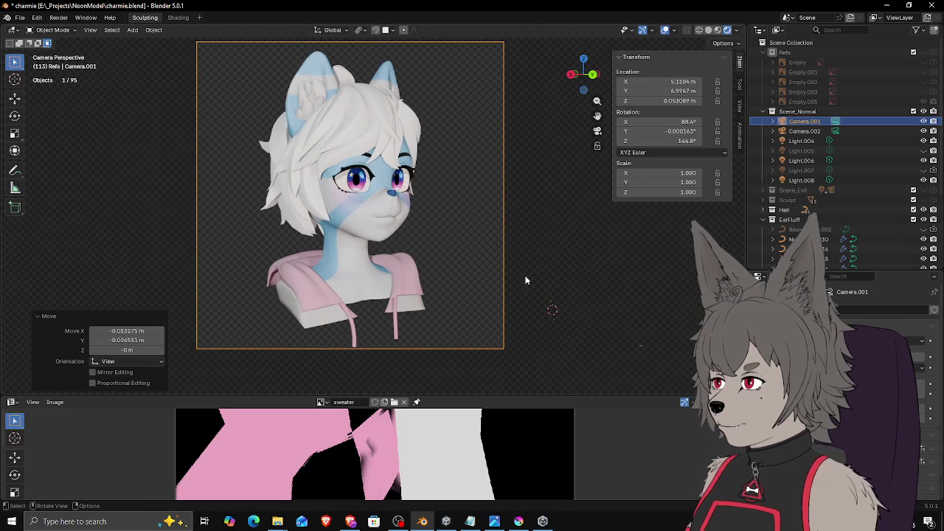
key("g")
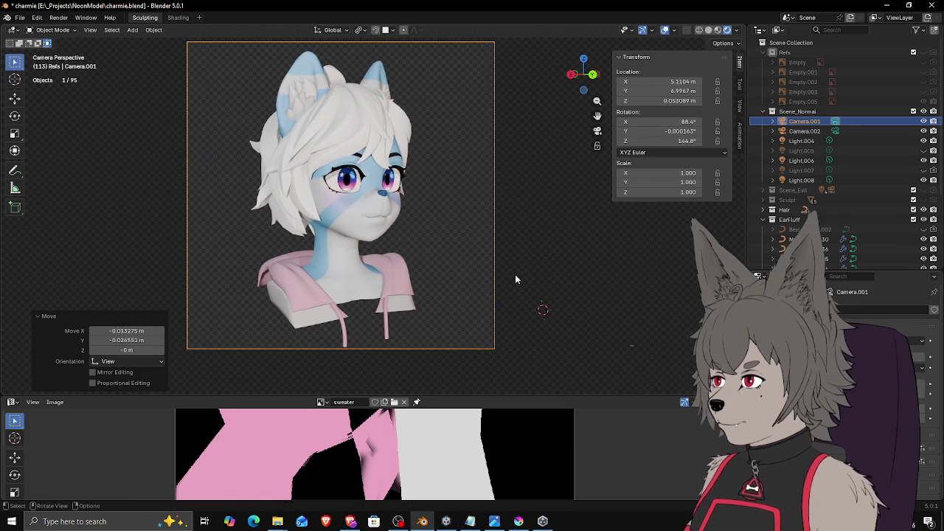
left_click(518, 282)
scroll(518, 281, "down", 1)
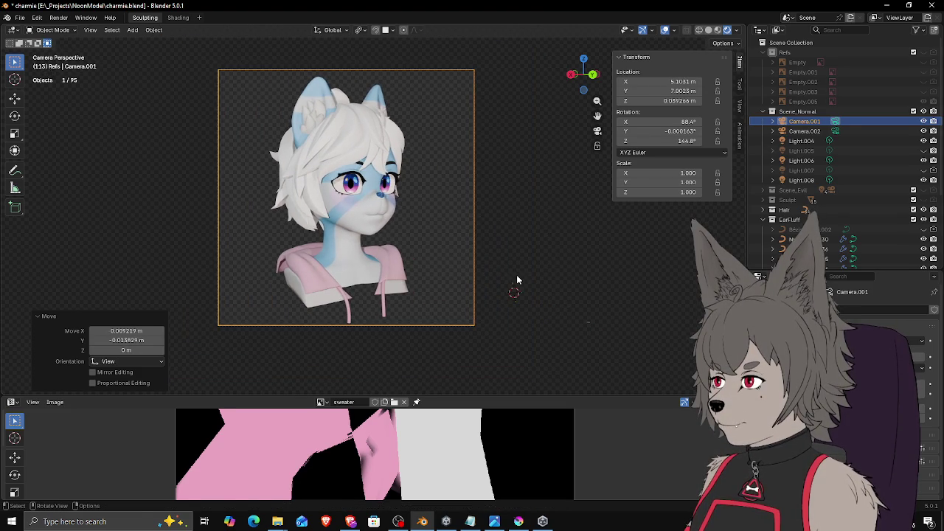
key("g")
left_click(516, 279)
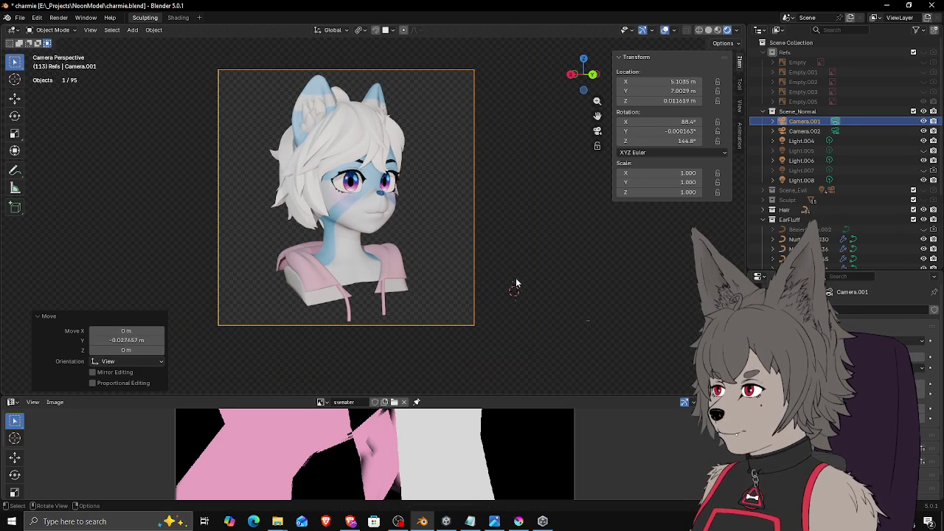
scroll(403, 190, "up", 5)
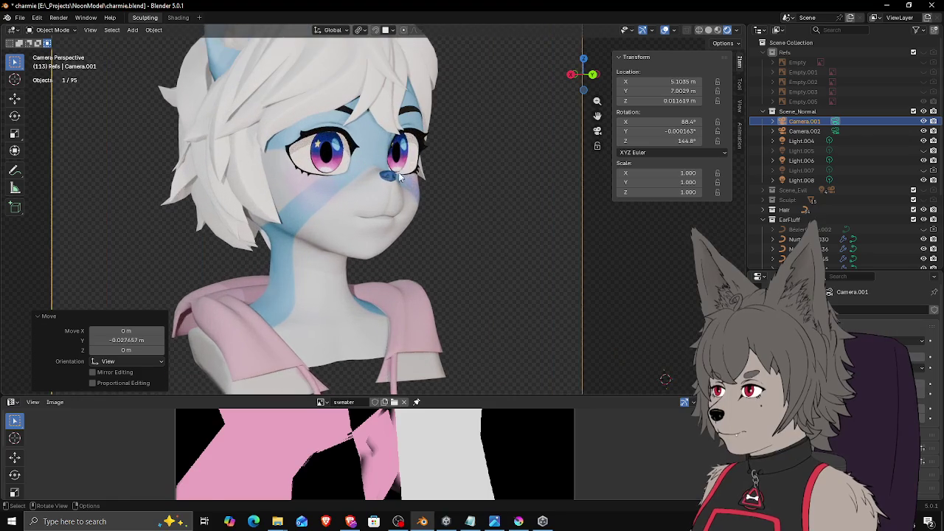
Step: Shift both final_iris objects sideways along their local X axis
left_click(336, 181)
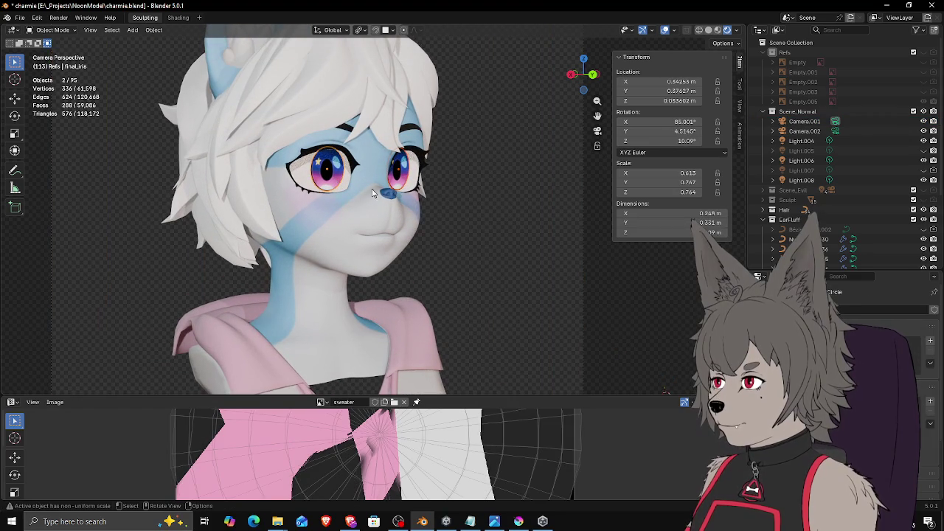
left_click(406, 187, "shift")
key("g")
key("x")
key("x")
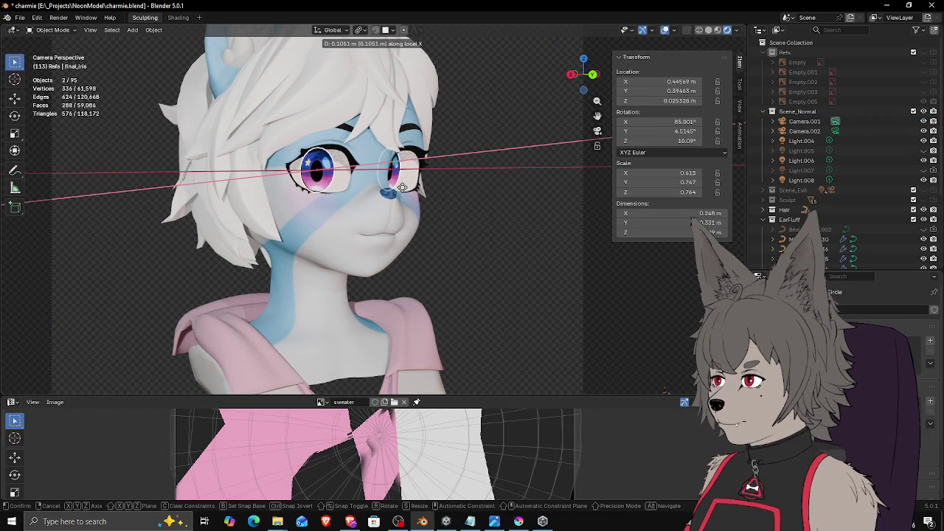
key("Escape")
left_click(465, 217)
scroll(465, 217, "down", 4)
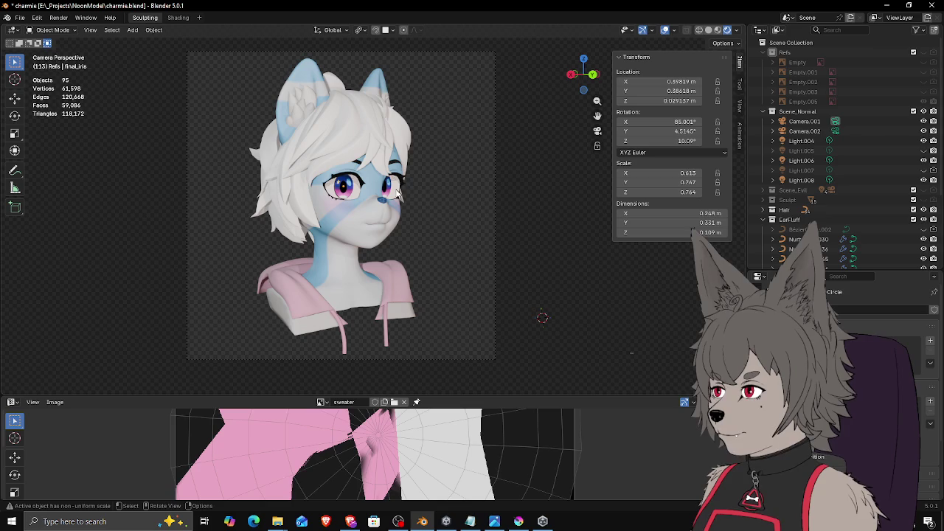
Step: Raise both irises slightly along Z, then check them and deselect everything
left_click(342, 193)
left_click(385, 189, "shift")
key("g")
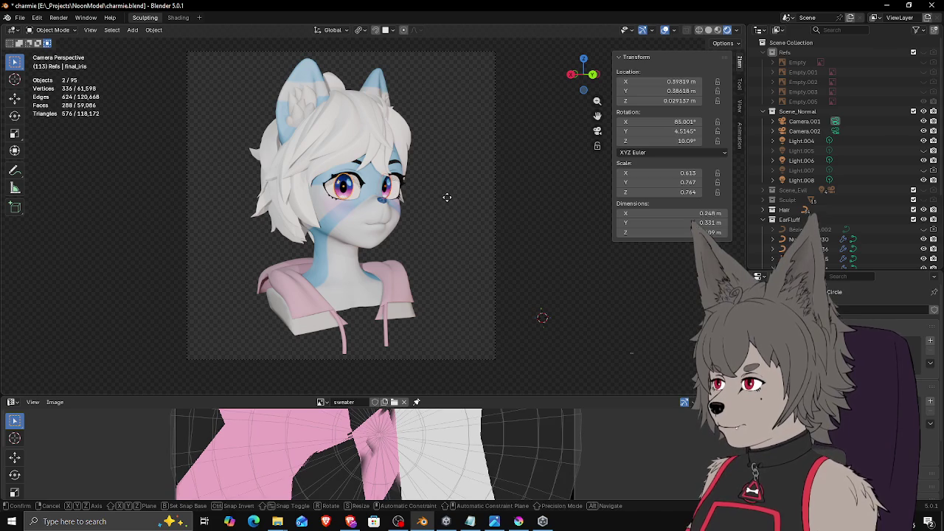
key("z")
key("z")
key("z")
key("z")
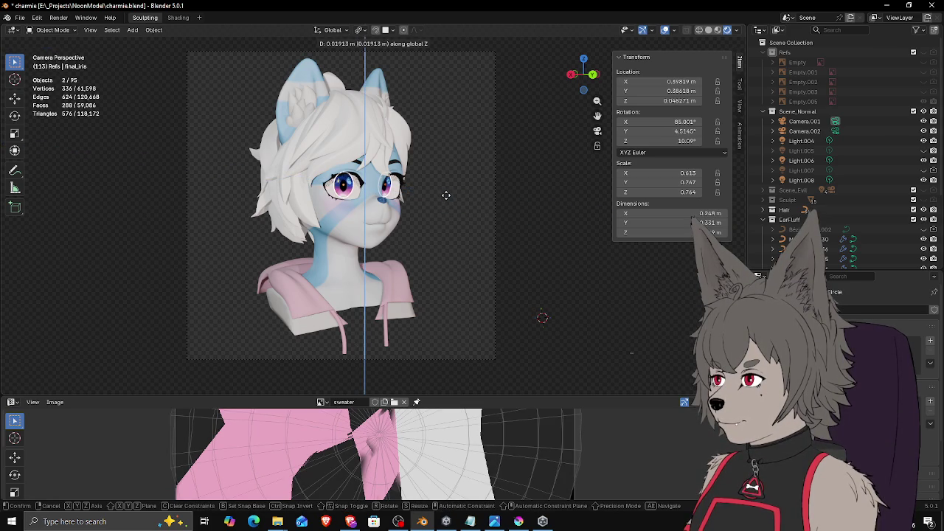
key("Escape")
left_click(514, 214)
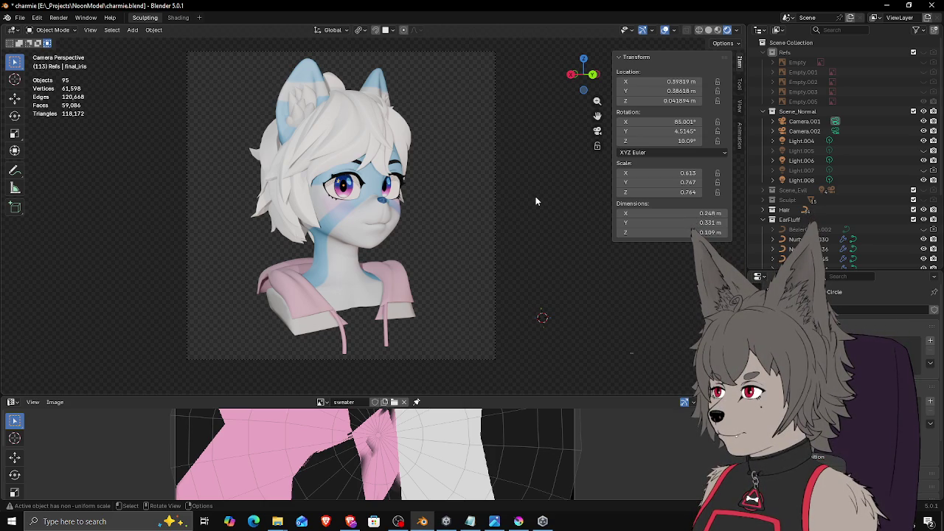
left_click(352, 193)
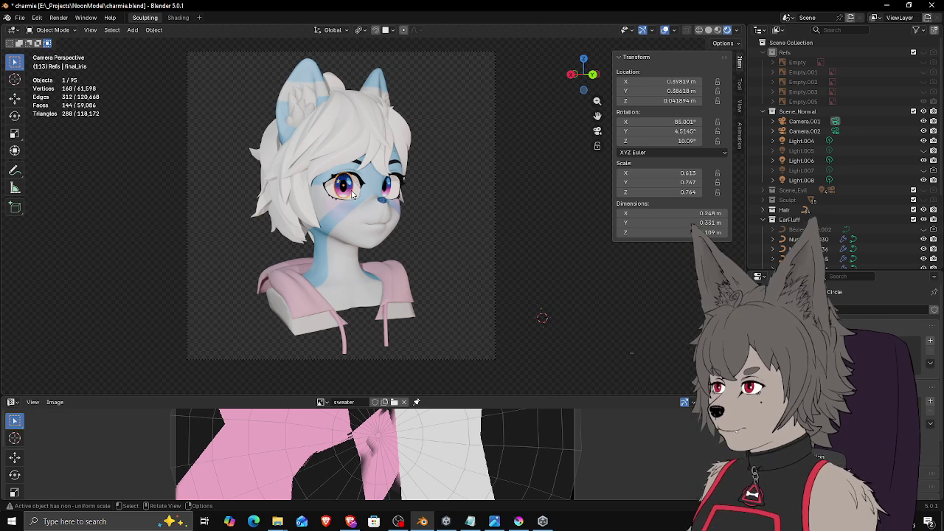
key("alt+a")
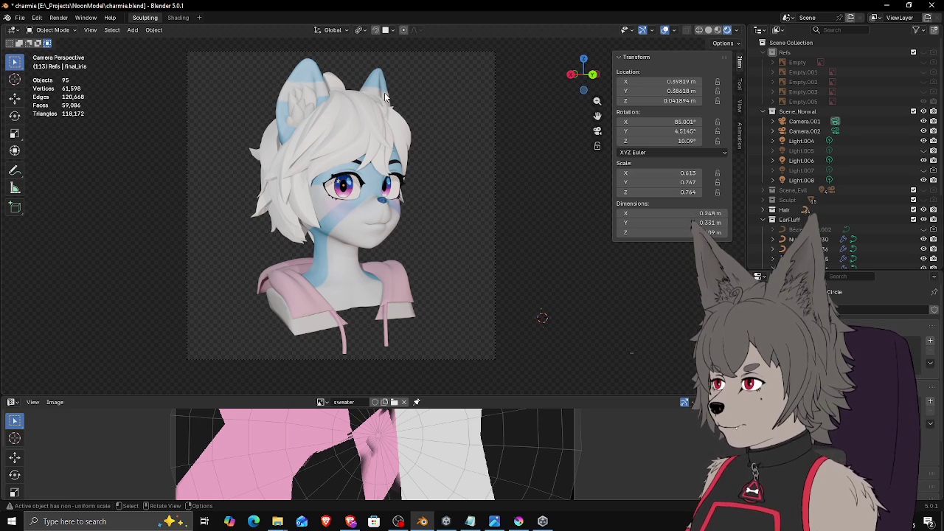
left_click(308, 98)
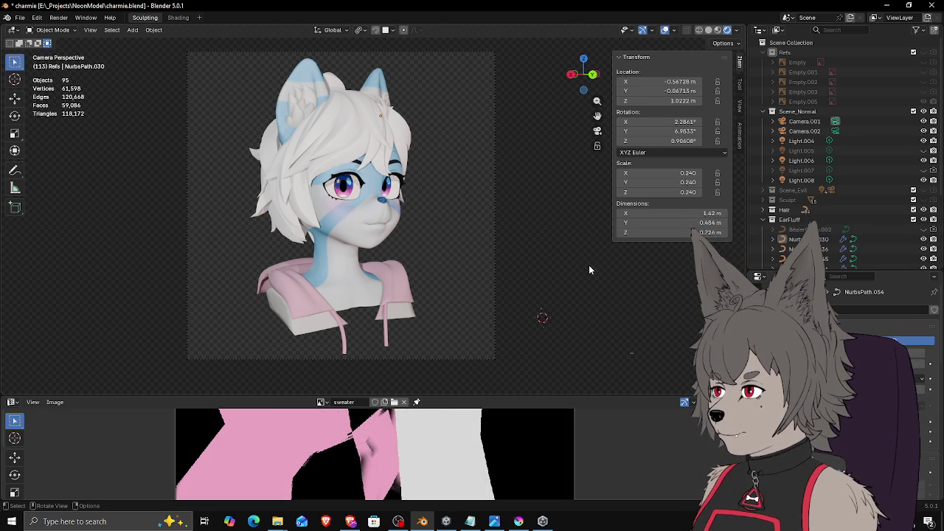
Step: Select Camera.001, save charmie.blend and render the bust from the camera
left_click(494, 268)
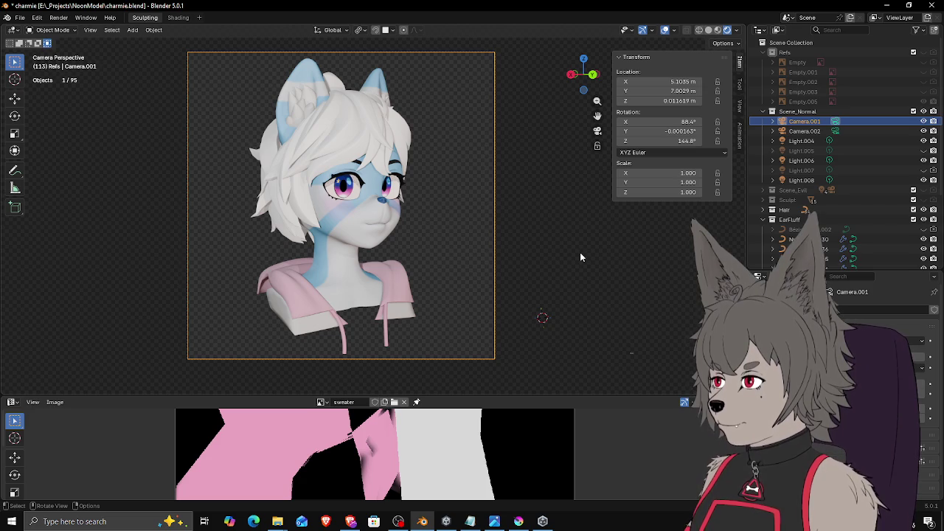
key("ctrl+s")
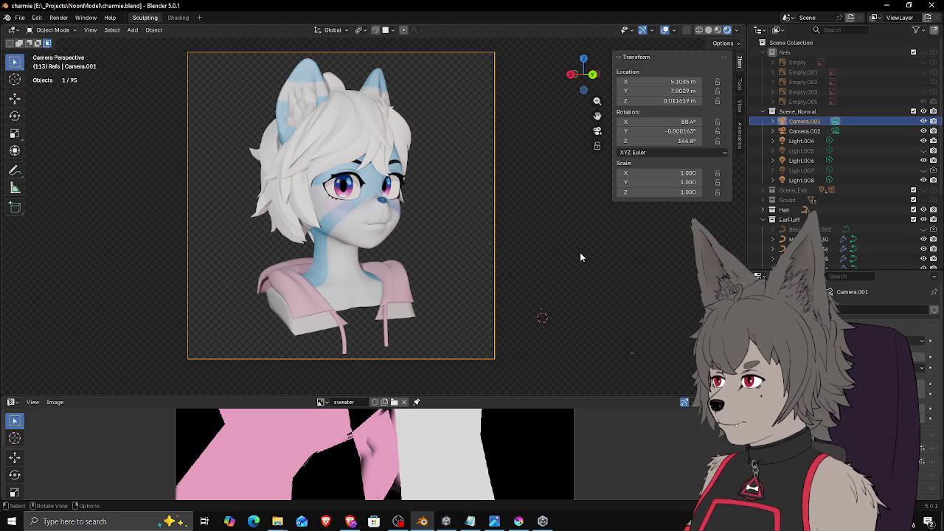
key("F12")
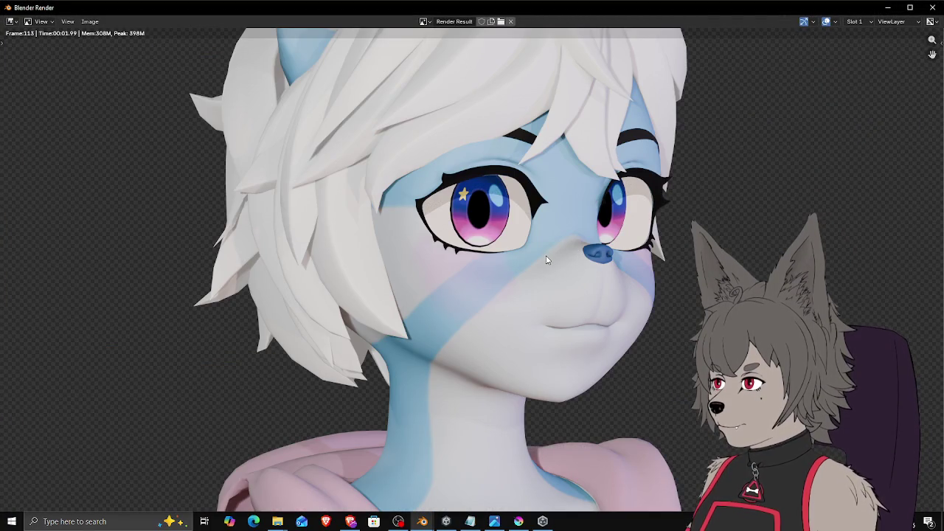
Step: Save a copy of the rendered image, then close the render window
key("Home")
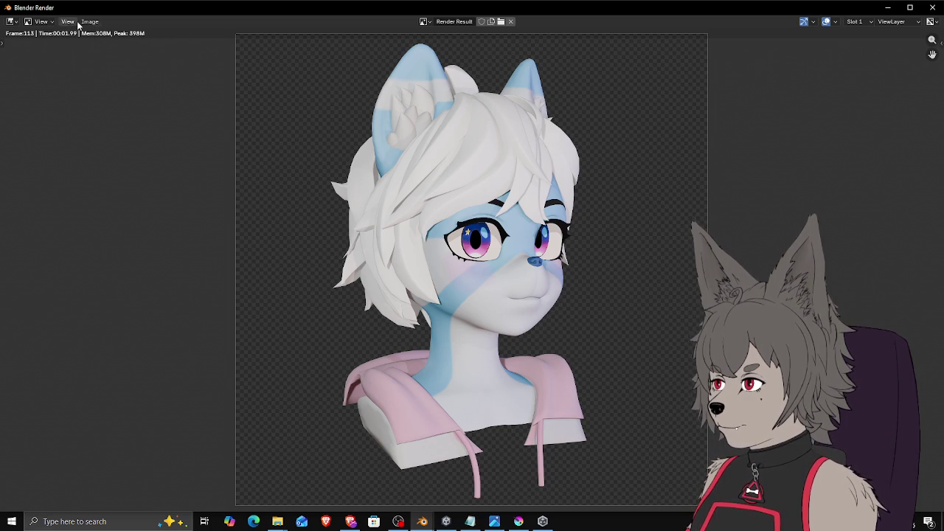
left_click(89, 22)
left_click(115, 121)
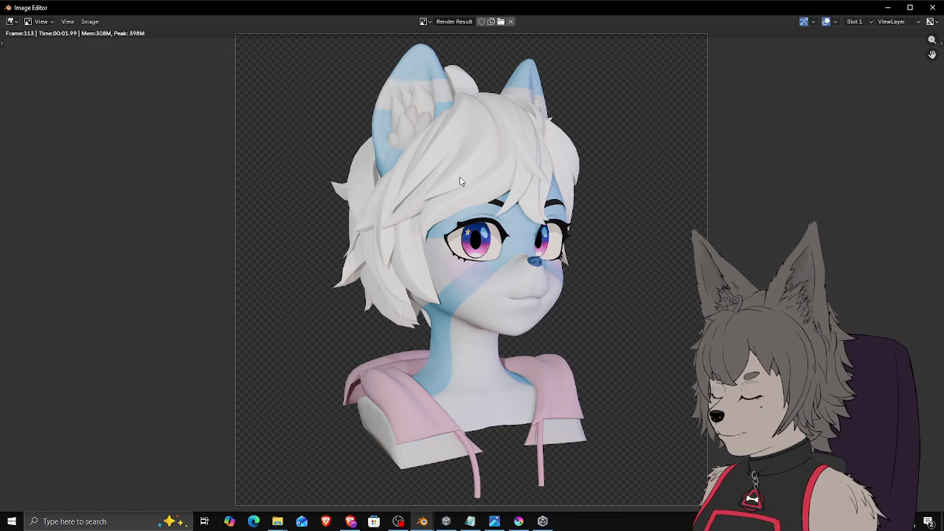
left_click(932, 11)
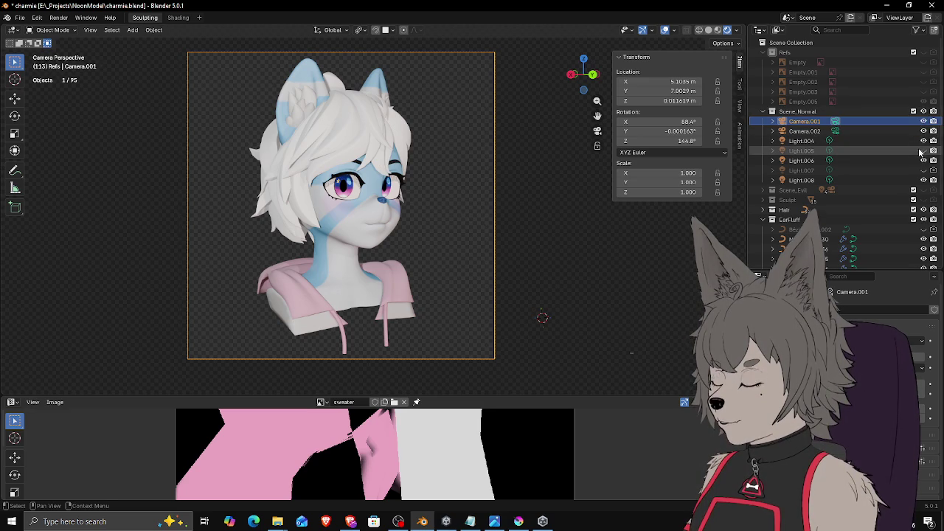
Step: Step through the Outliner's lamps to select Light.005
left_click(807, 141)
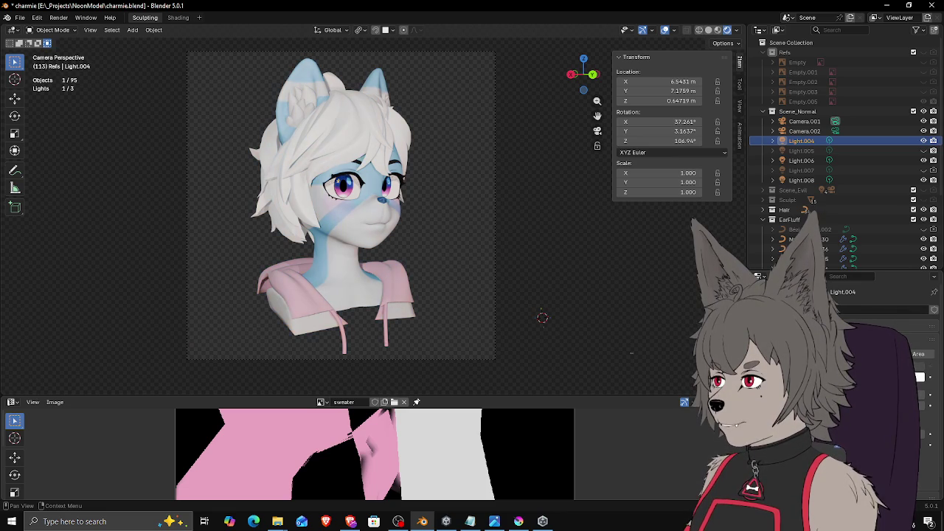
left_click(802, 160)
left_click(804, 181)
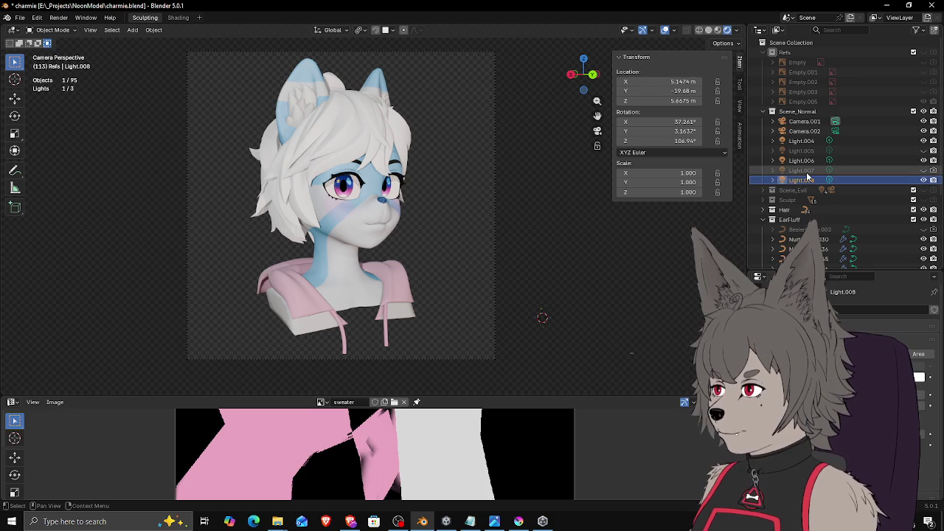
left_click(807, 170)
left_click(807, 160)
left_click(807, 152)
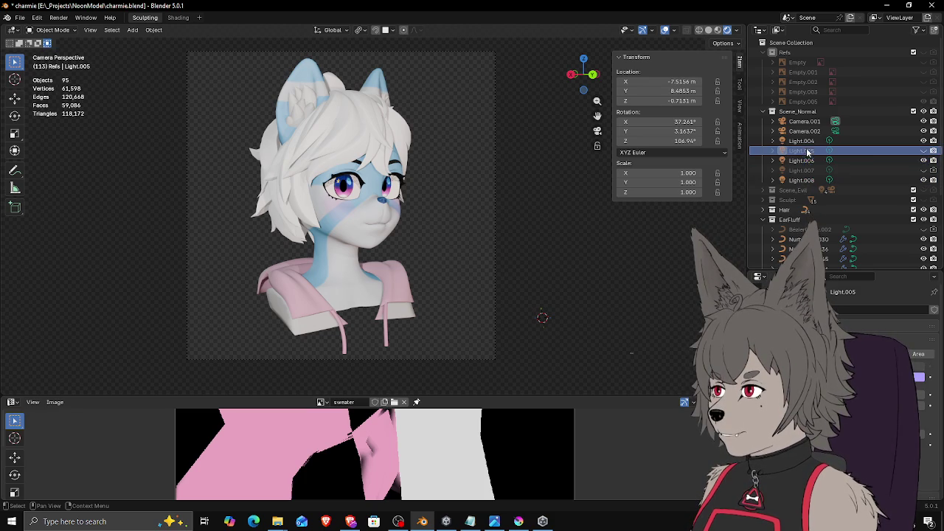
Step: Unhide Light.005, toggling it to compare the lighting, then render from the camera
left_click(924, 150)
left_click(924, 150)
left_click(924, 151)
left_click(924, 151)
left_click(925, 150)
left_click(924, 151)
left_click(924, 150)
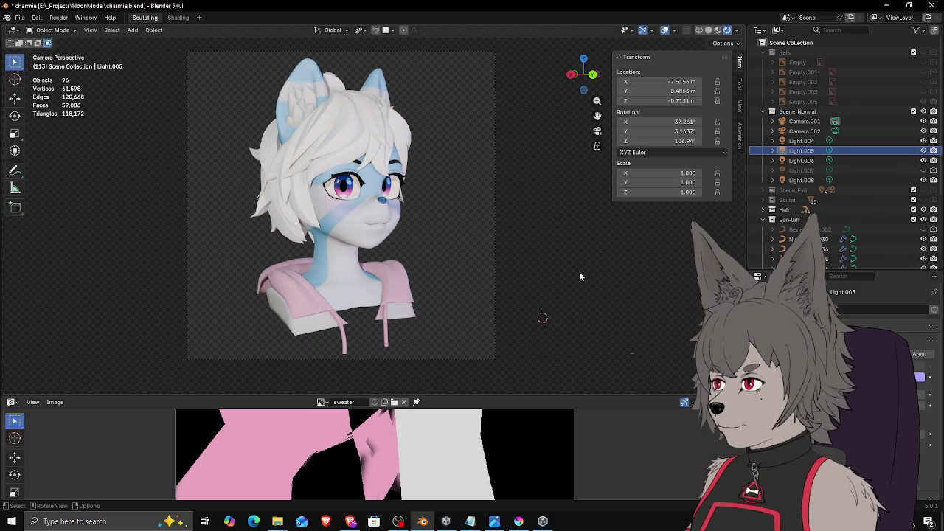
key("F12")
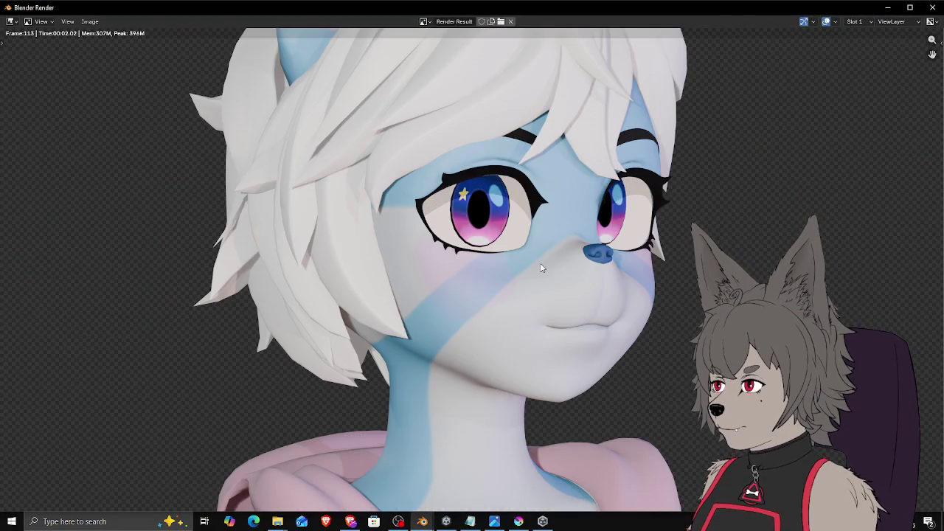
Step: Zoom and pan the Render Result to review the bust, start Save As, then close the window
scroll(541, 268, "down", 4)
scroll(551, 274, "up", 1)
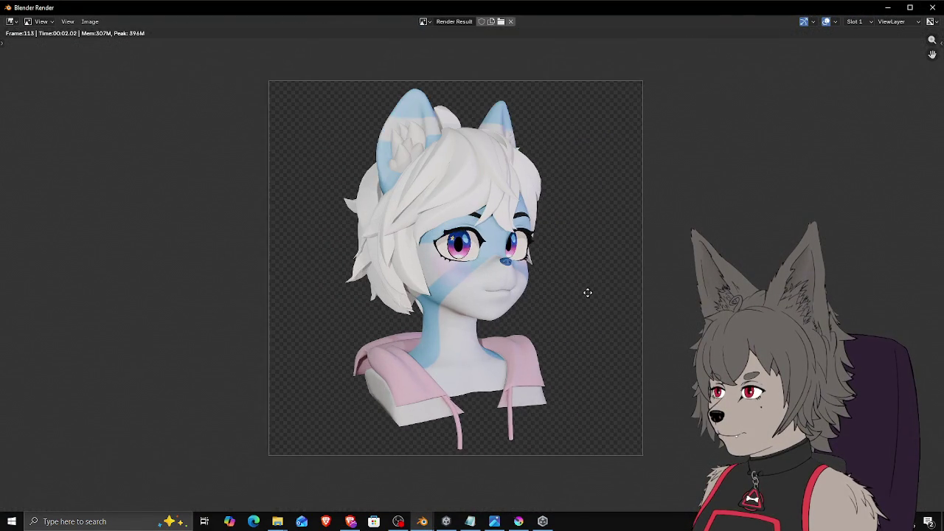
scroll(576, 289, "up", 1)
middle_click_drag(593, 287, 580, 285)
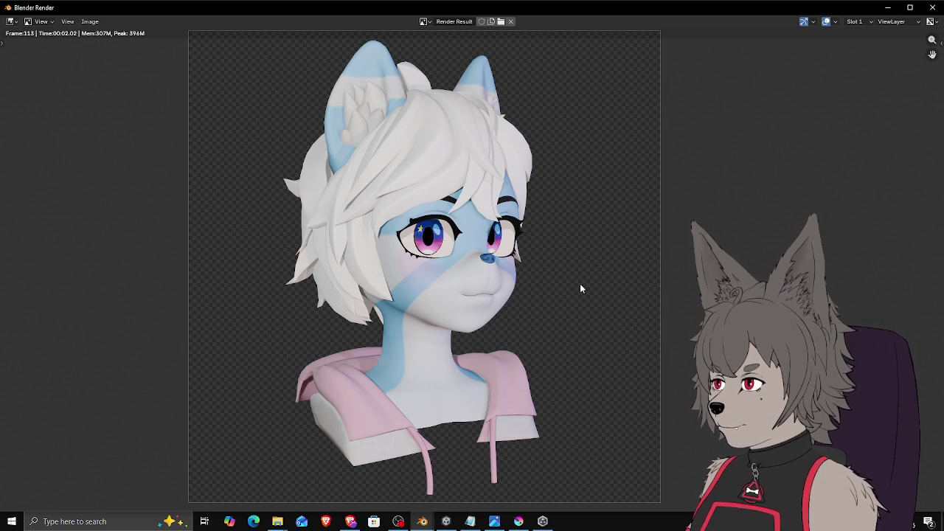
scroll(580, 289, "down", 2)
scroll(582, 283, "up", 2)
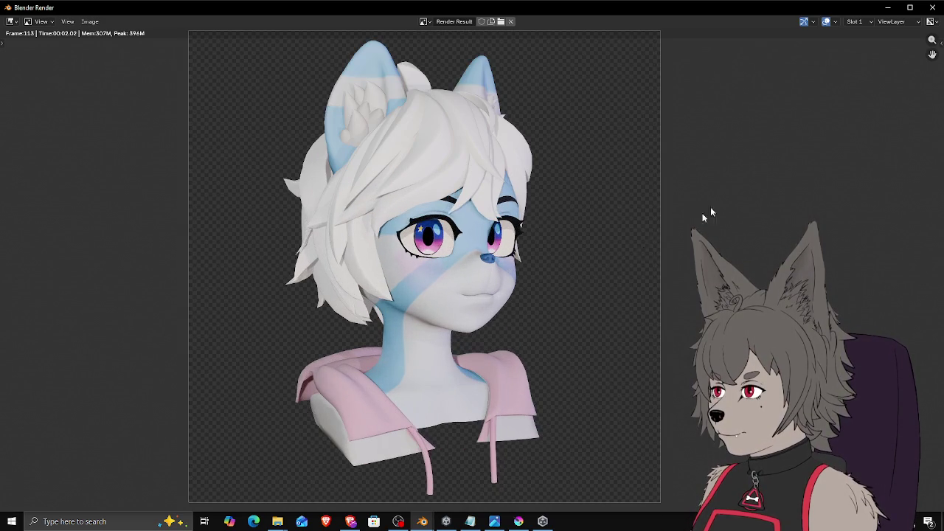
left_click(89, 22)
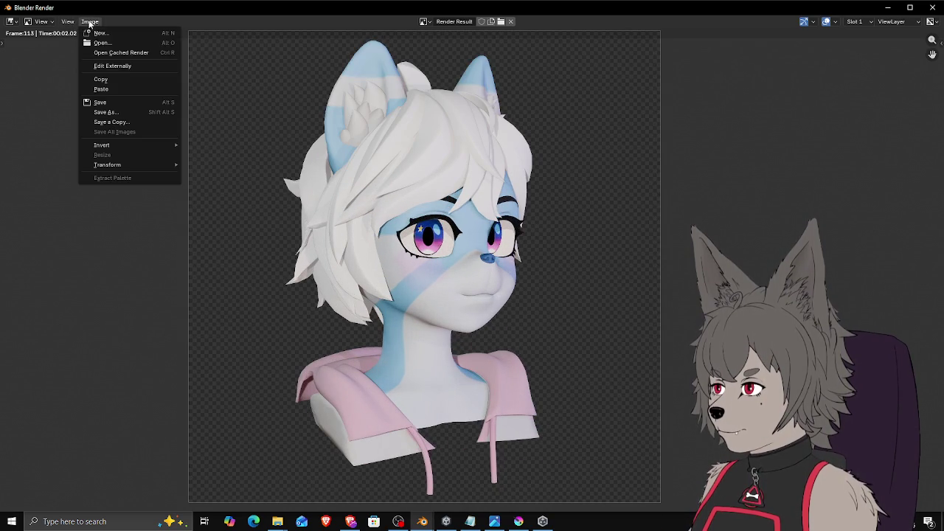
left_click(105, 111)
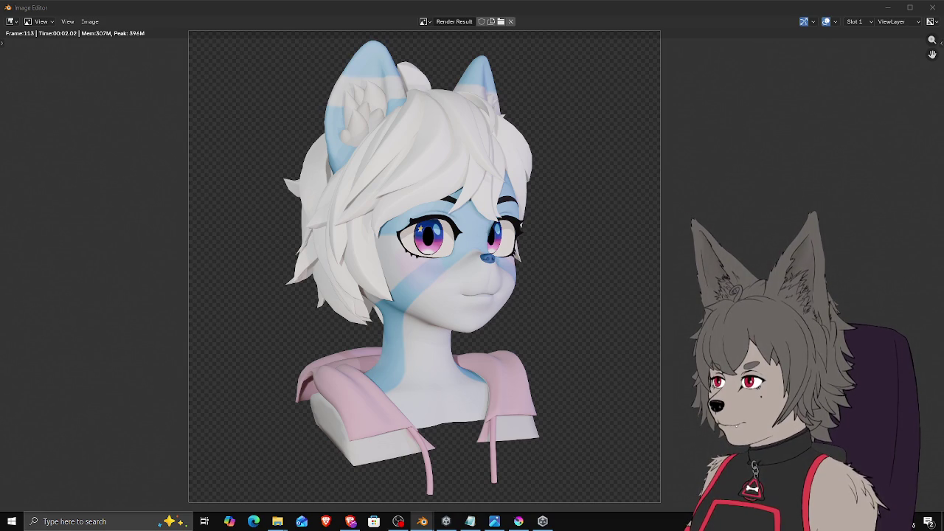
key("Escape")
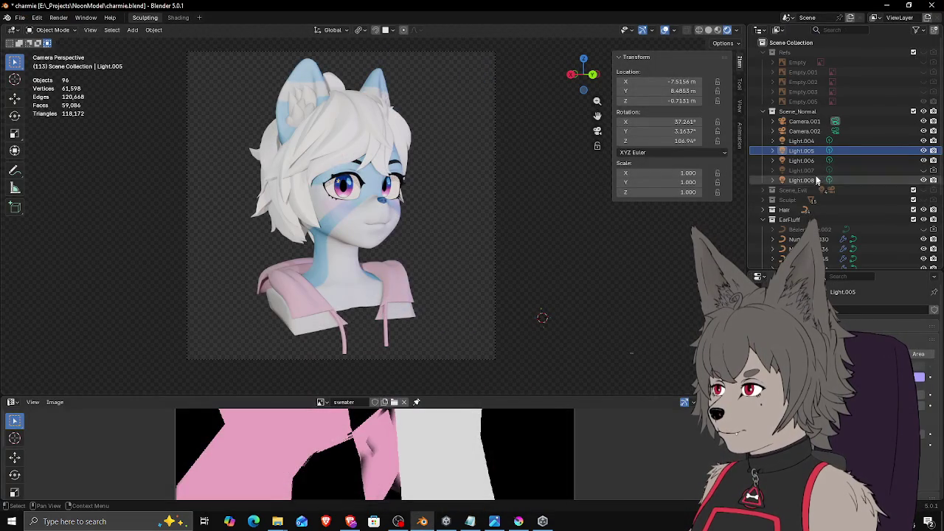
Step: Toggle Light.005 off and back on, then select Light.006
left_click(923, 152)
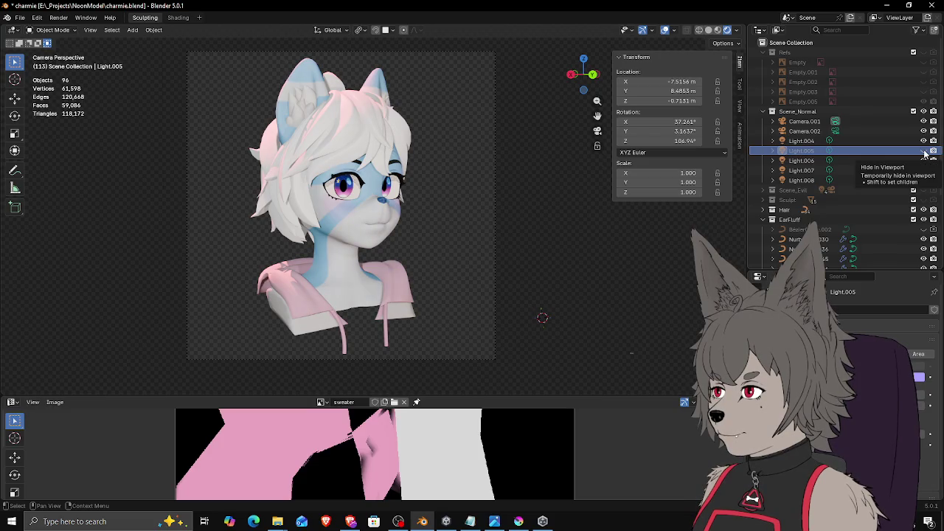
left_click(922, 151)
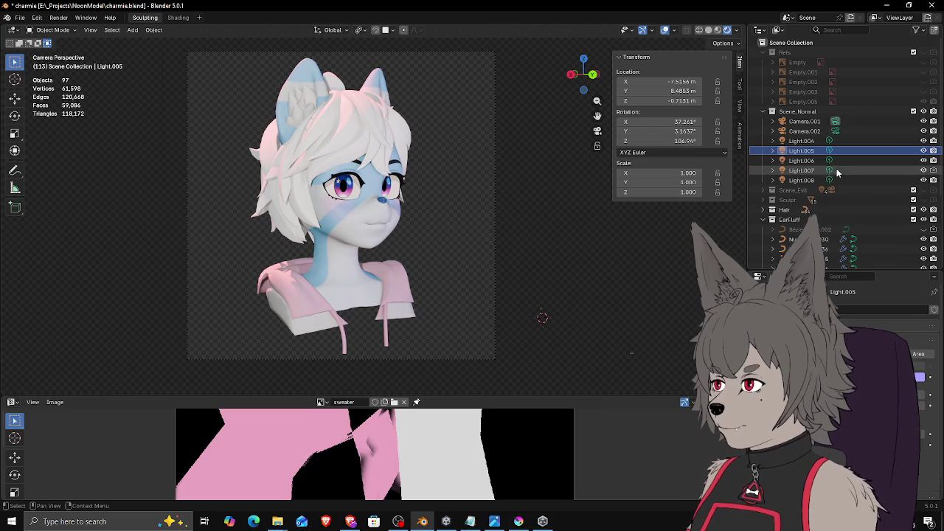
left_click(811, 170)
left_click(811, 160)
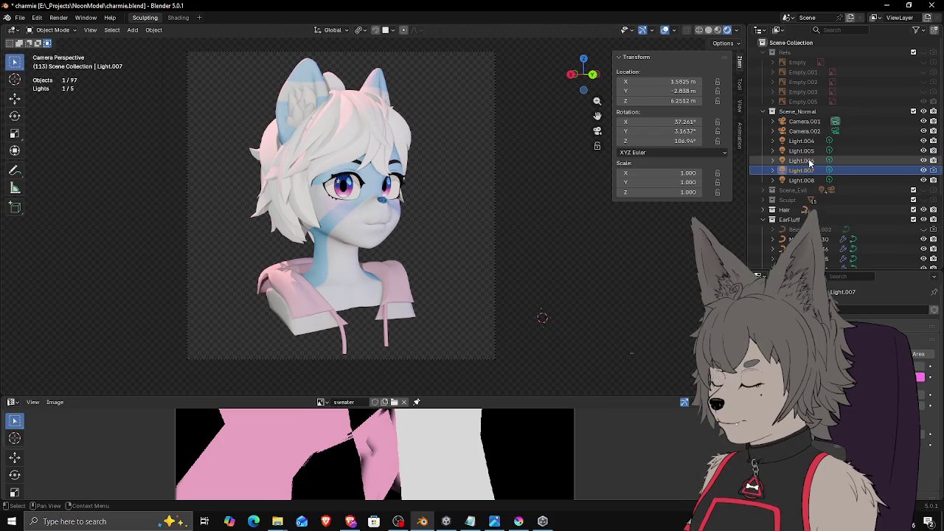
left_click(923, 161)
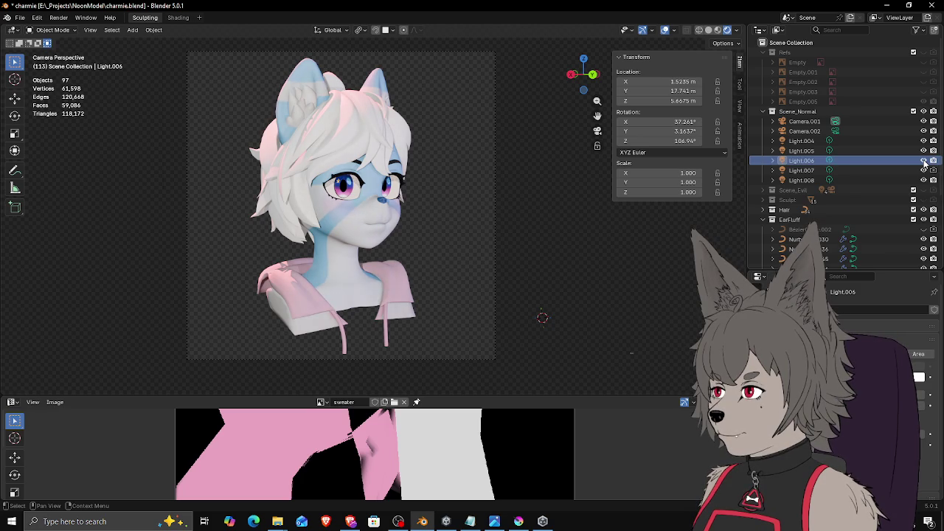
Step: Hide Light.004 after comparing, render from the camera, and close the render window
left_click(923, 141)
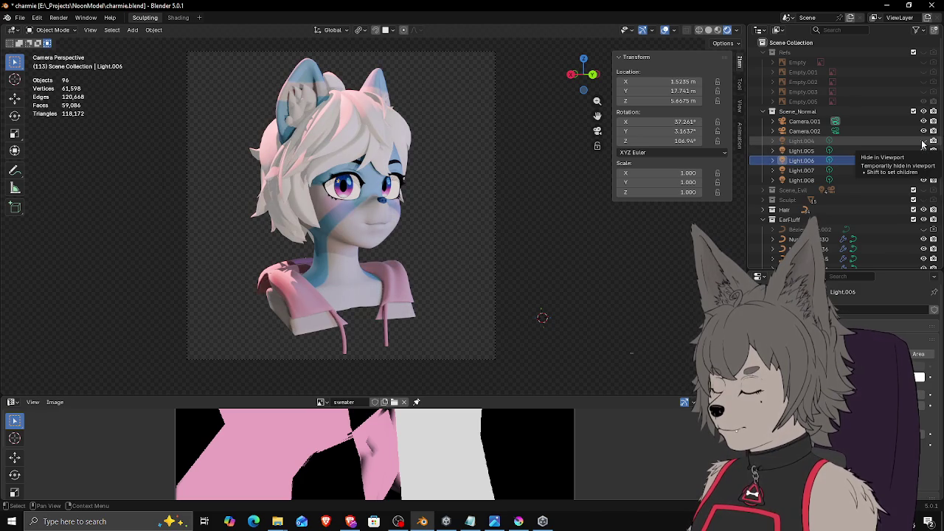
double_click(923, 141)
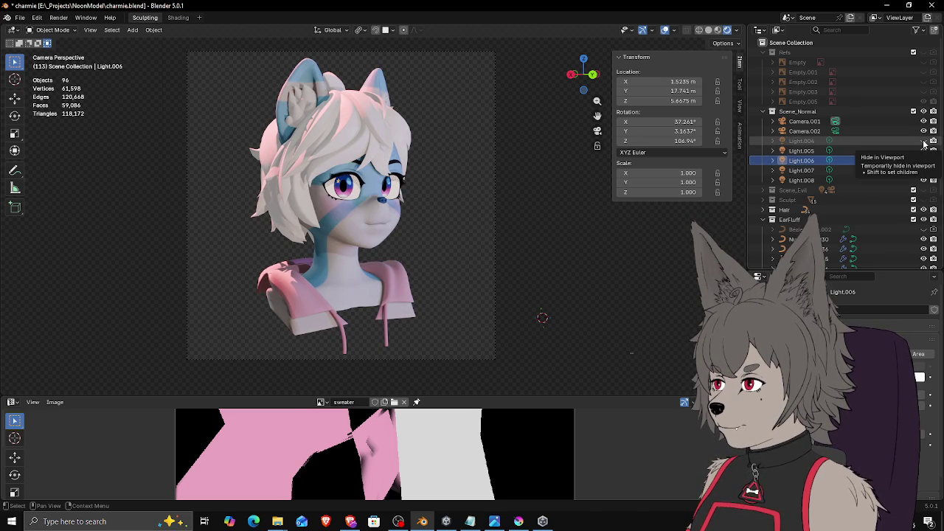
left_click(923, 141)
left_click(923, 142)
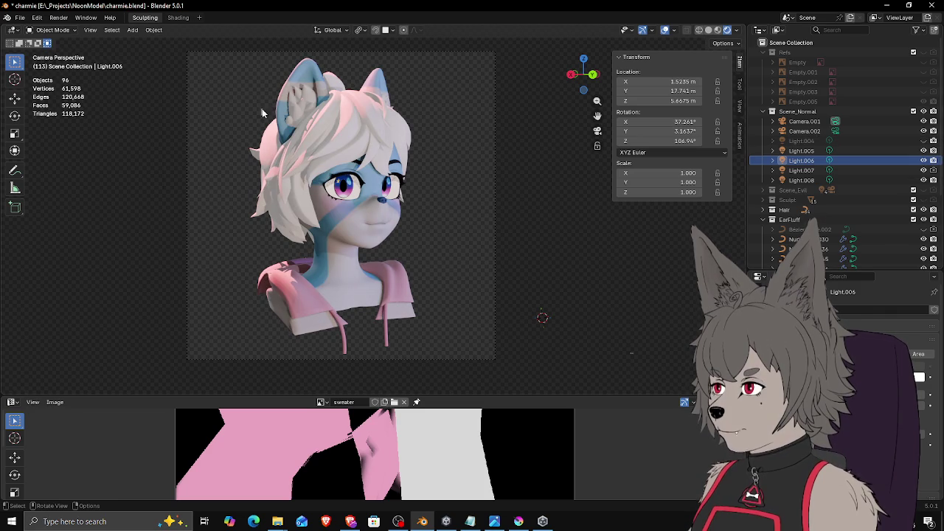
key("F12")
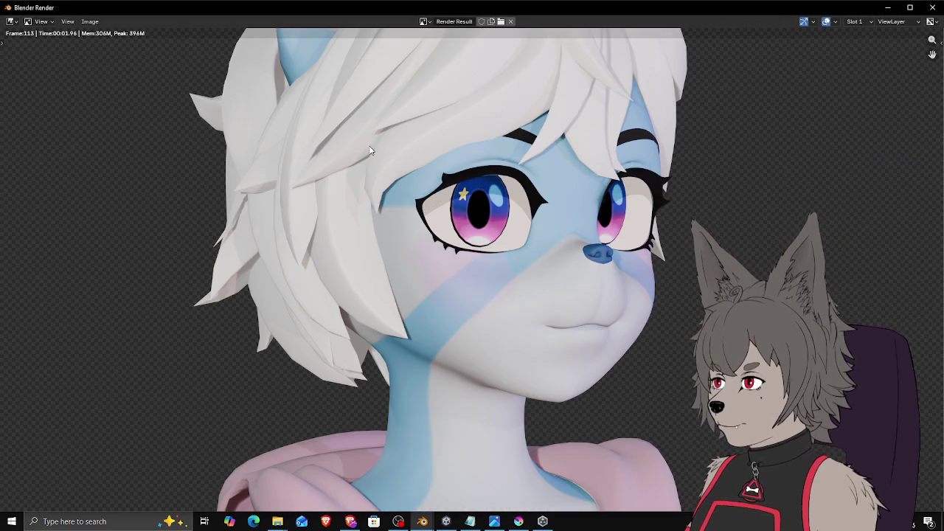
scroll(373, 149, "down", 2)
scroll(385, 159, "up", 1)
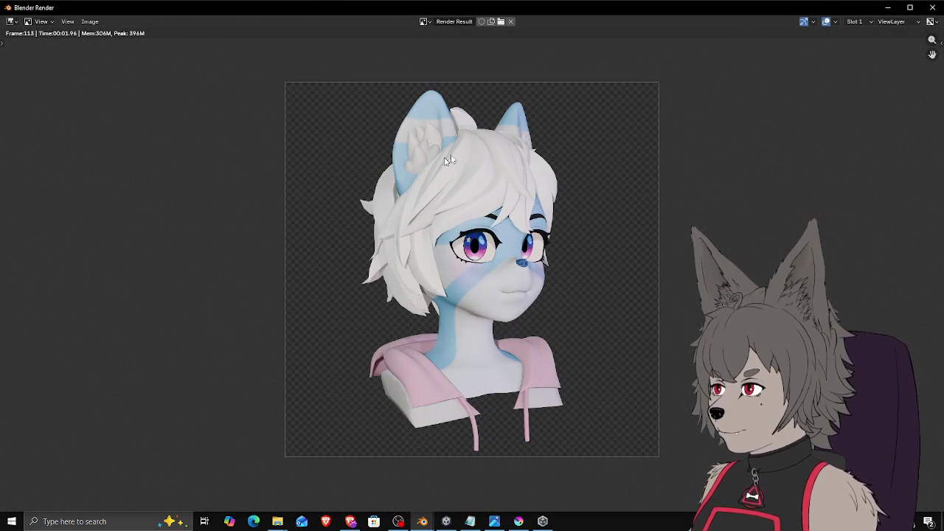
left_click(931, 11)
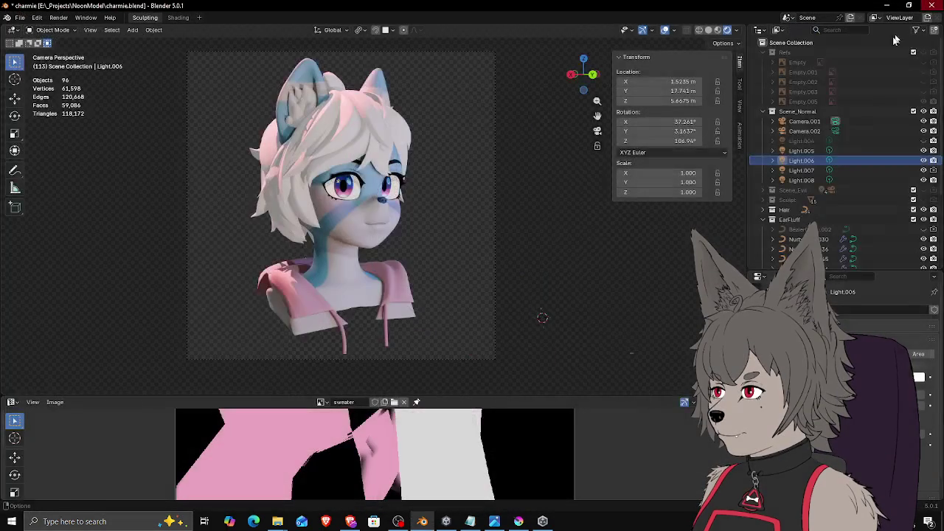
Step: Compare the lighting with Light.007 and Light.006 toggled, leaving both visible
left_click(933, 170)
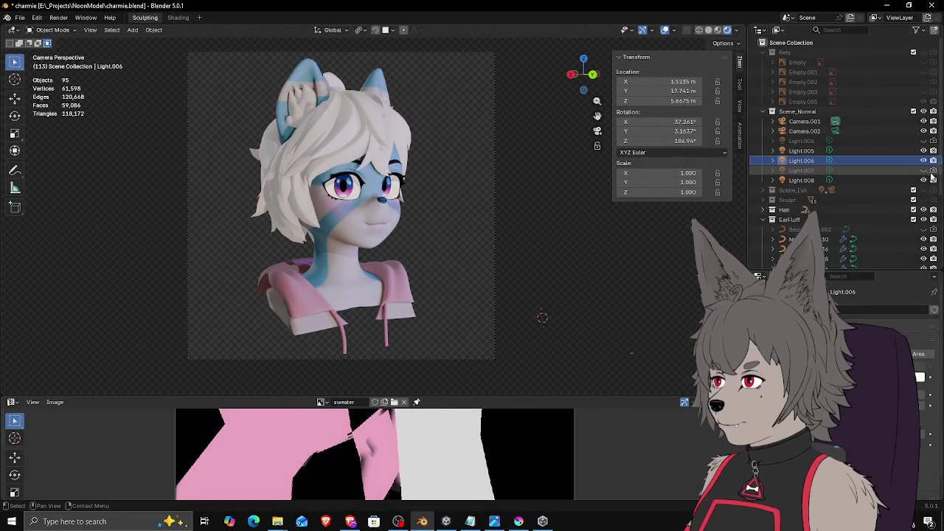
left_click(934, 141)
left_click(934, 170)
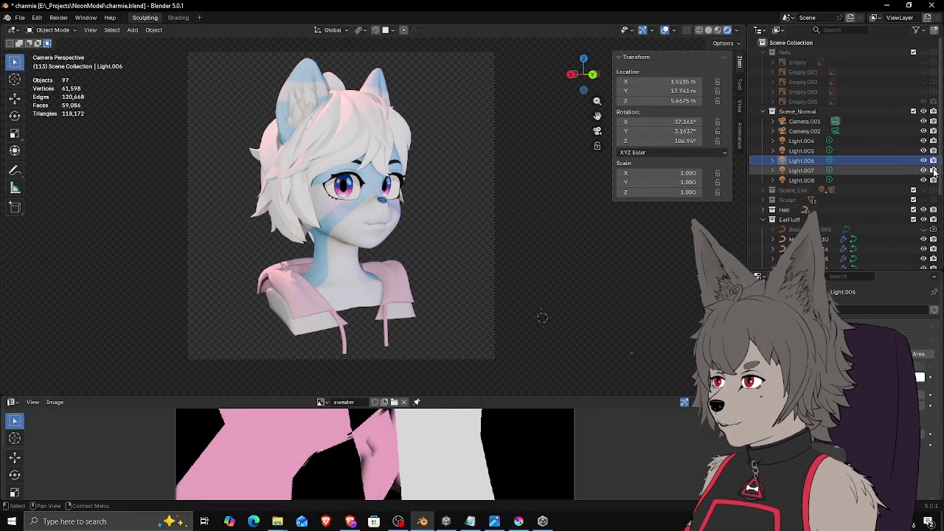
left_click(925, 161)
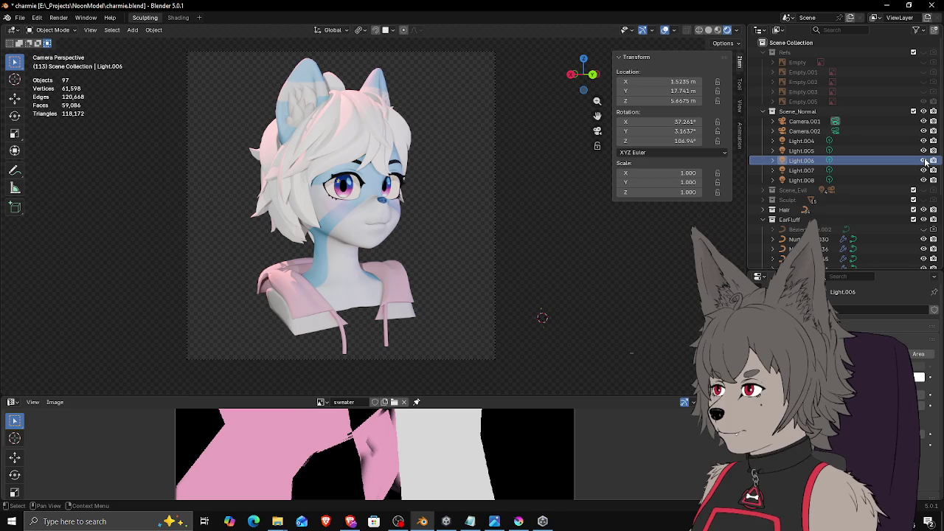
left_click(925, 162)
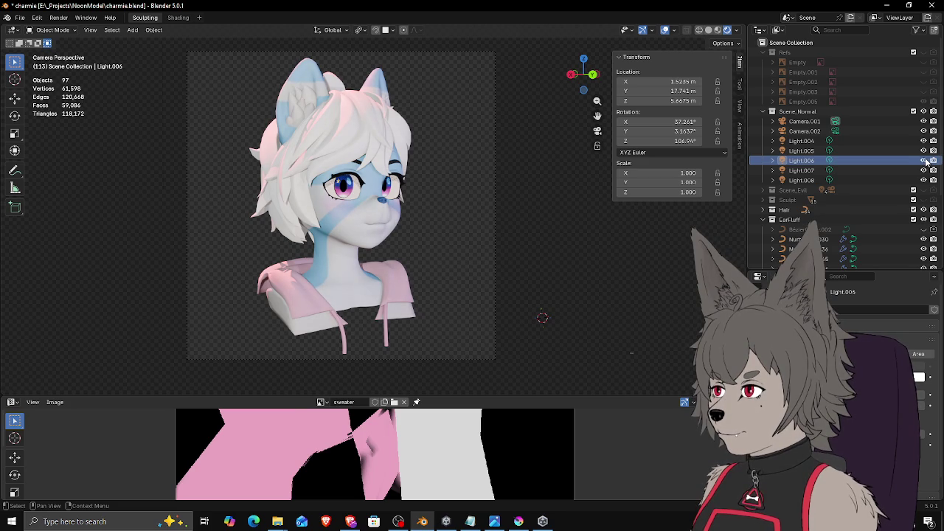
left_click(926, 160)
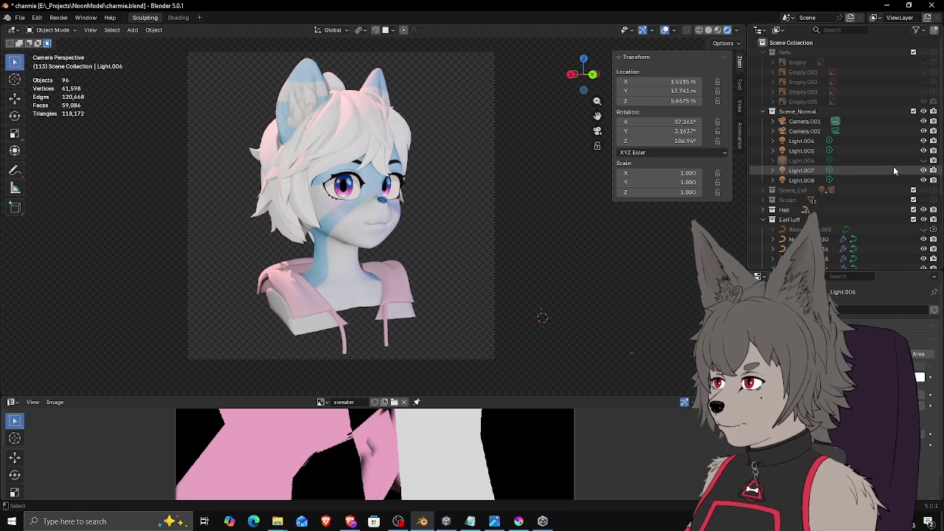
key("alt+h")
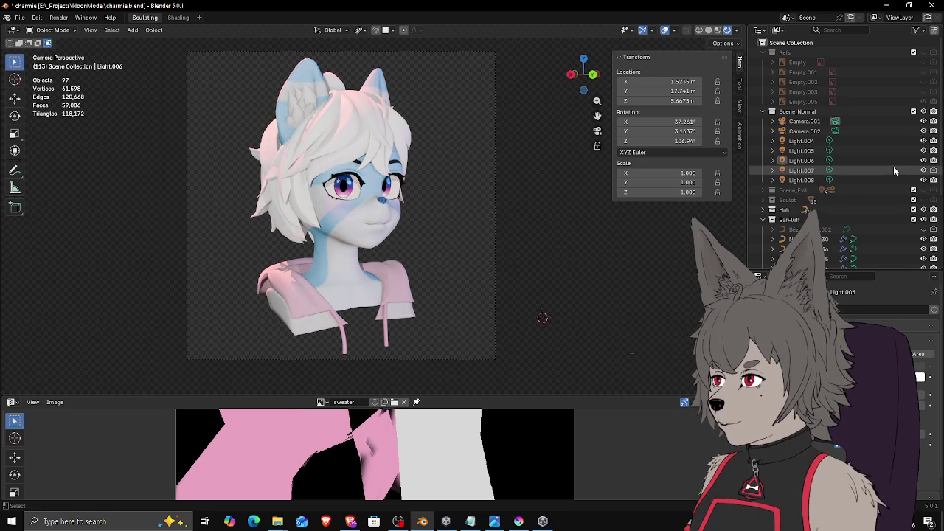
key("h")
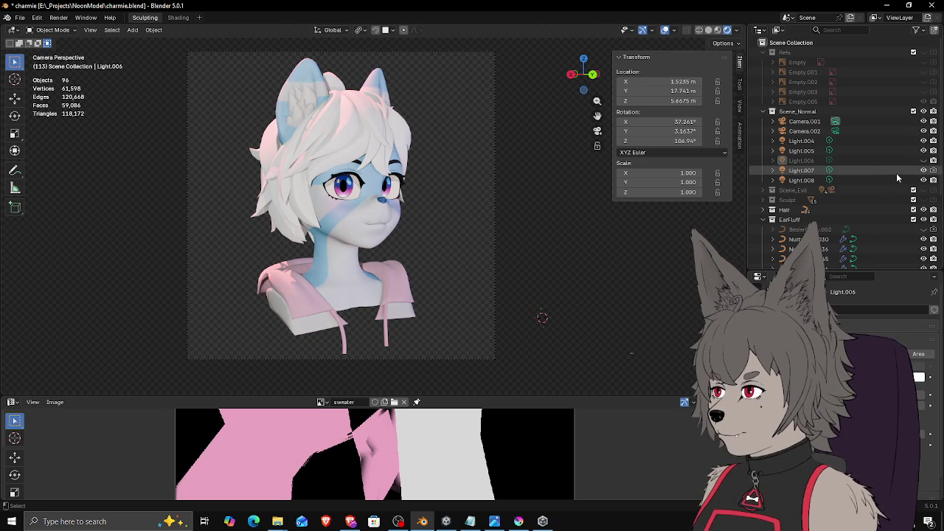
key("alt+h")
Step: Inspect Light.007, Light.006 and Camera.002, then toggle Light.005 off and on
left_click(896, 173)
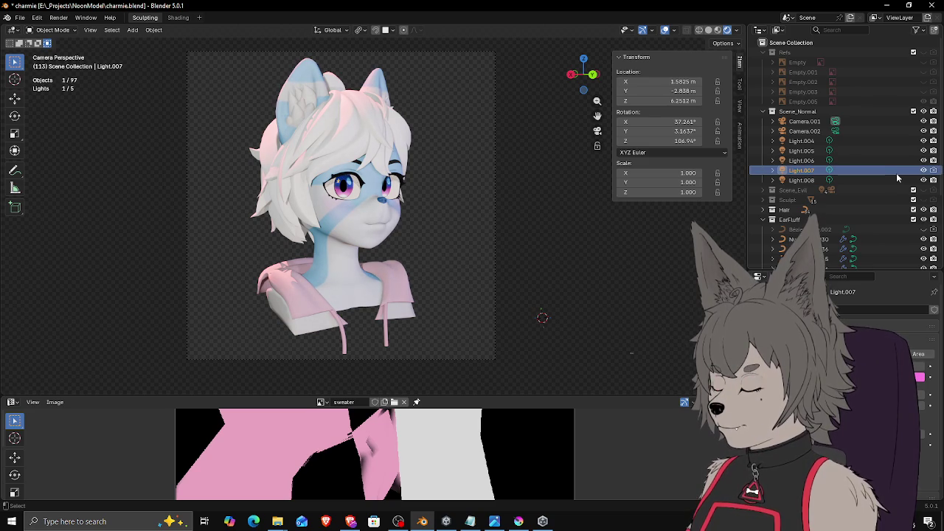
left_click(894, 157)
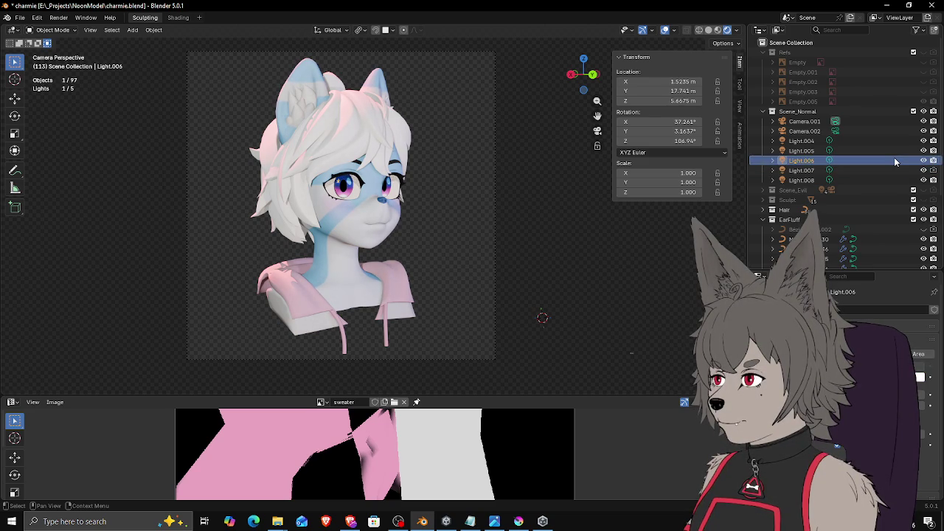
left_click(890, 140)
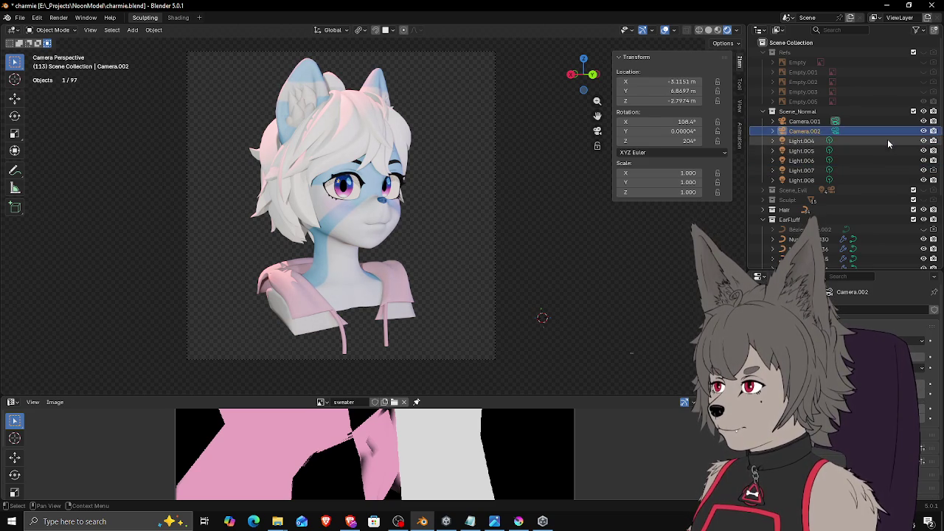
left_click(888, 150)
left_click(886, 159)
left_click(889, 149)
left_click(923, 150)
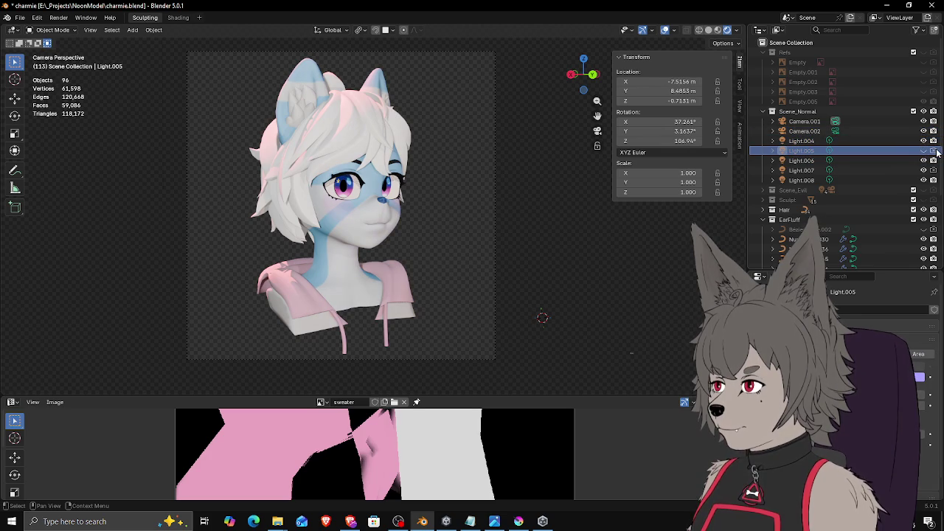
left_click(924, 150)
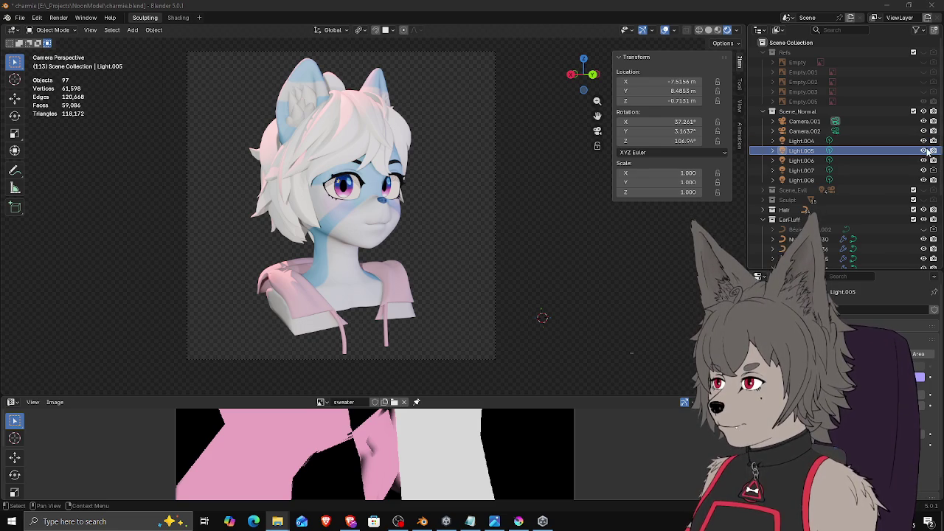
left_click(885, 151)
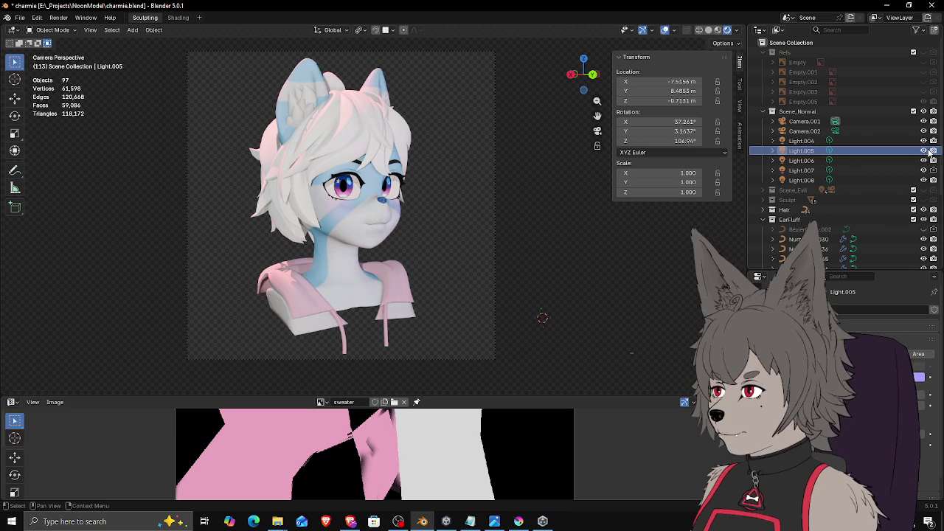
Step: Leave Light.004 hidden, compare Light.007 and Light.008 toggled, then render from the camera
left_click(924, 141)
left_click(924, 141)
left_click(923, 141)
left_click(925, 144)
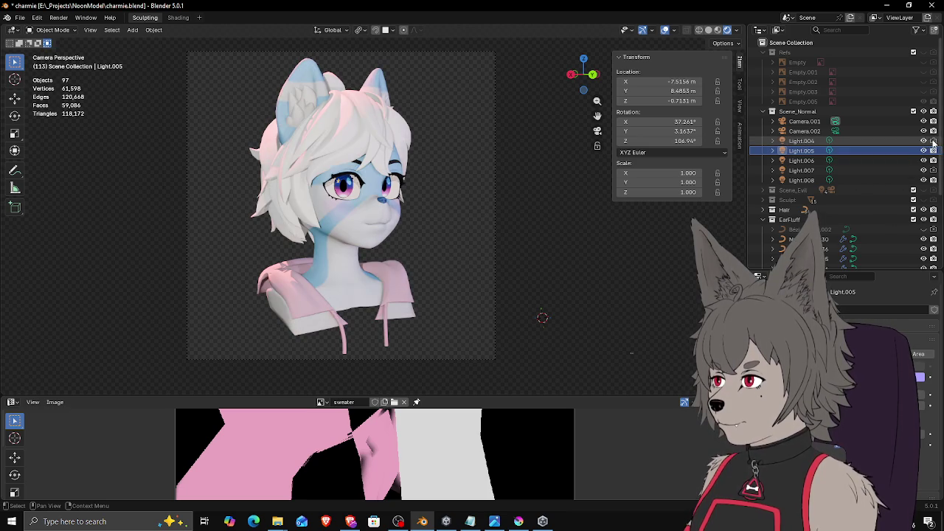
left_click(925, 143)
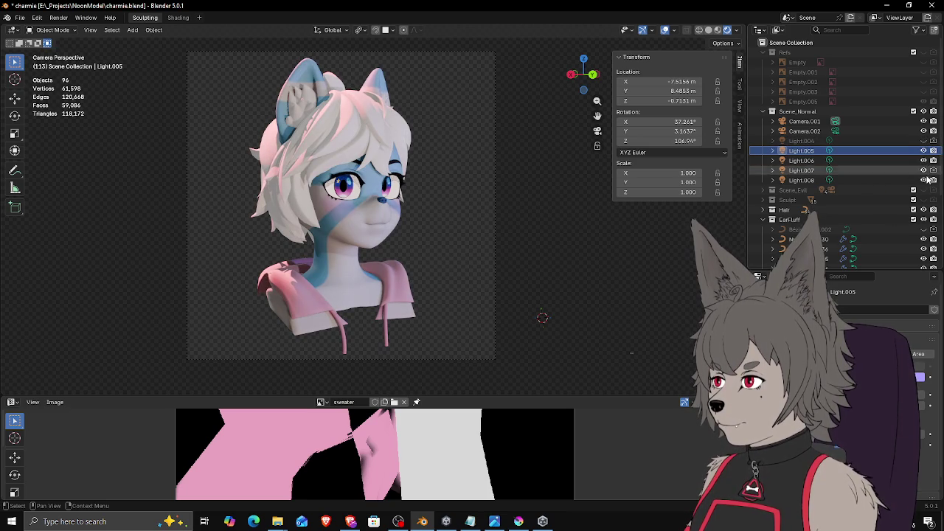
left_click(925, 170)
left_click(924, 171)
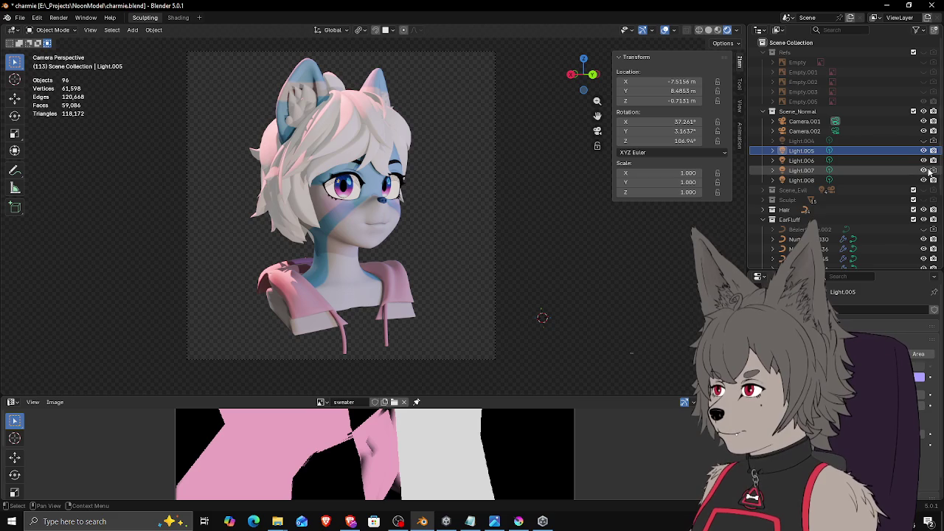
left_click(925, 180)
left_click(925, 181)
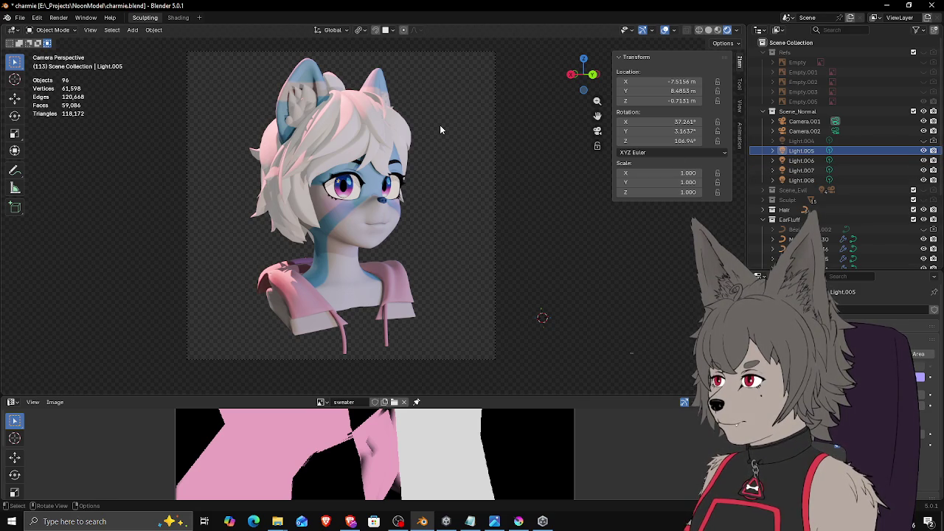
key("F12")
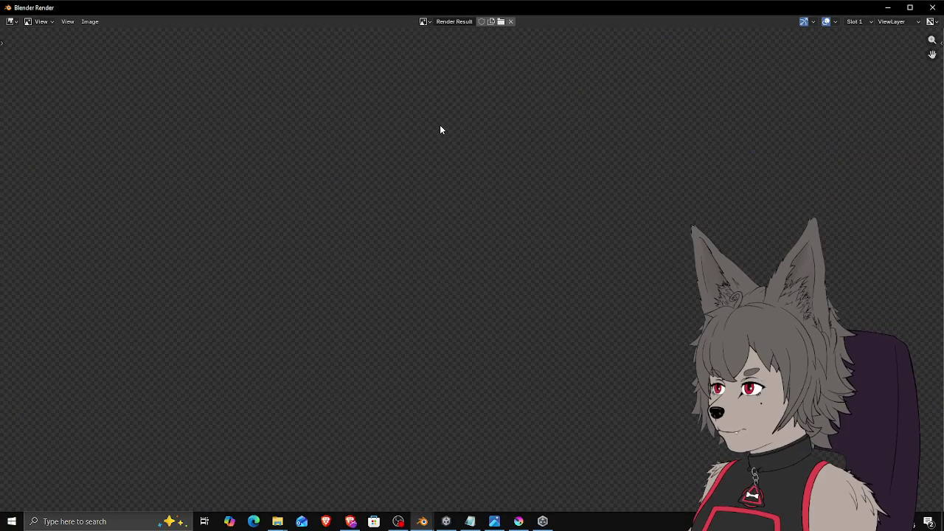
Step: Zoom and pan around the Render Result to inspect the neck and hoodie shading
scroll(442, 140, "down", 5)
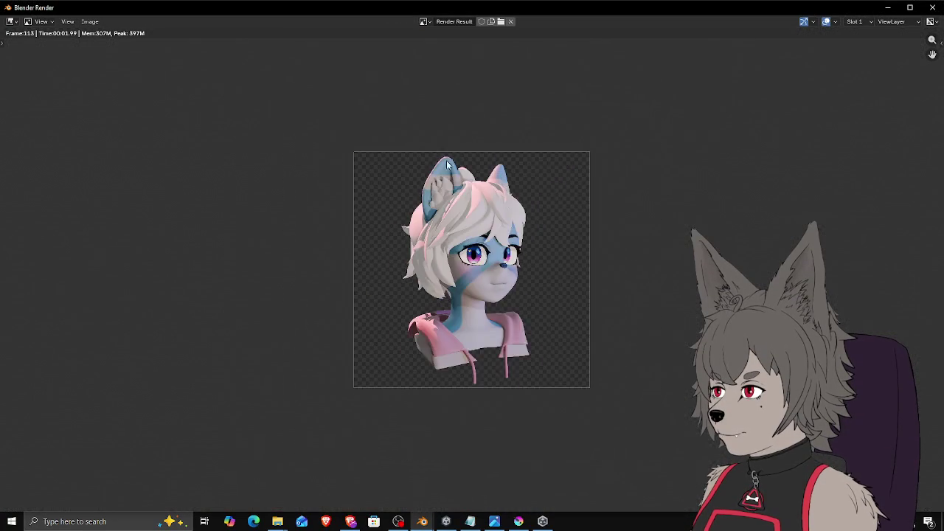
scroll(479, 188, "up", 3)
middle_click_drag(512, 214, 480, 215)
scroll(461, 221, "down", 1)
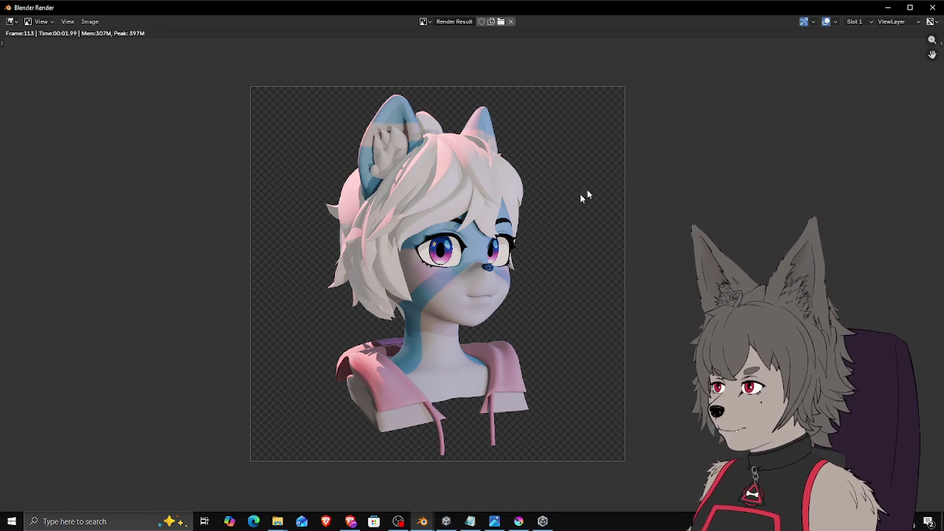
scroll(516, 242, "up", 5)
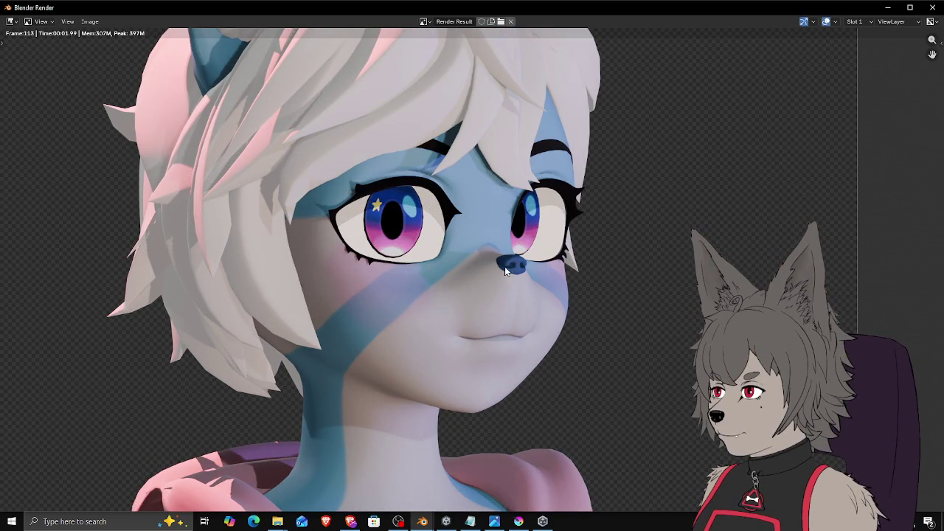
scroll(536, 216, "down", 1)
middle_click_drag(536, 216, 517, 118)
scroll(337, 295, "up", 3)
middle_click_drag(337, 295, 598, 205)
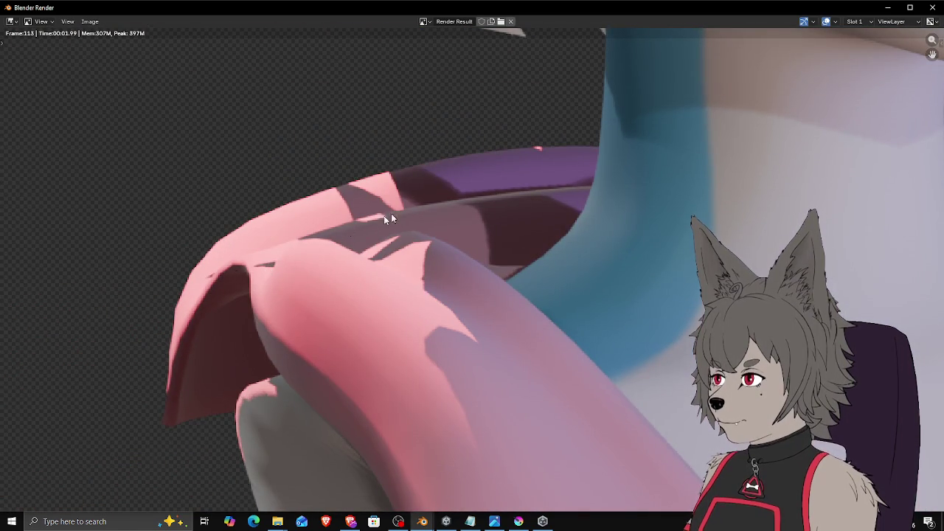
scroll(334, 230, "down", 5)
scroll(413, 207, "up", 2)
middle_click_drag(412, 207, 422, 236)
scroll(423, 236, "down", 2)
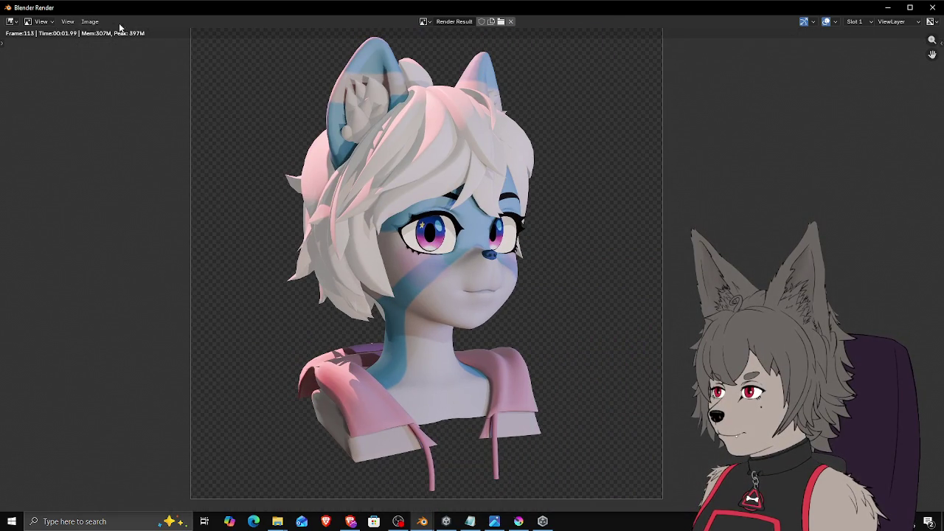
Step: Save the render as a new image file and close the render window
left_click(89, 21)
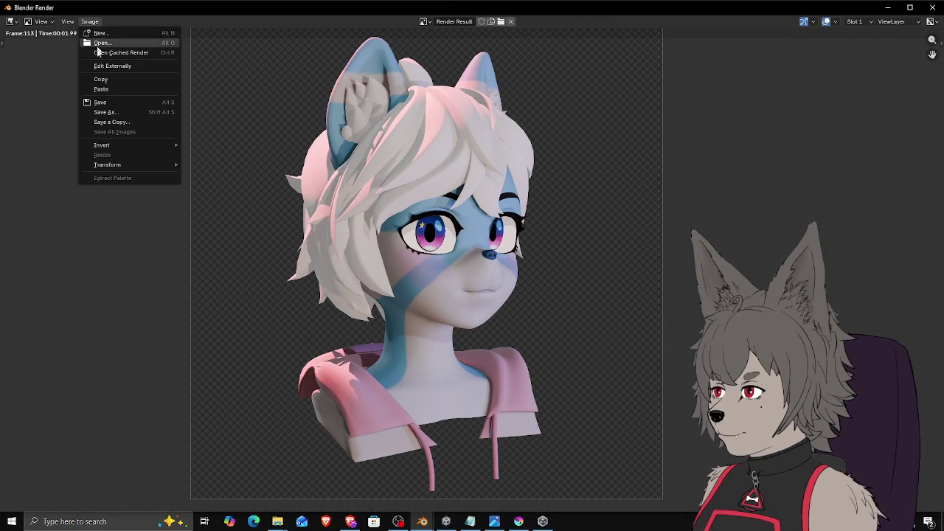
left_click(115, 112)
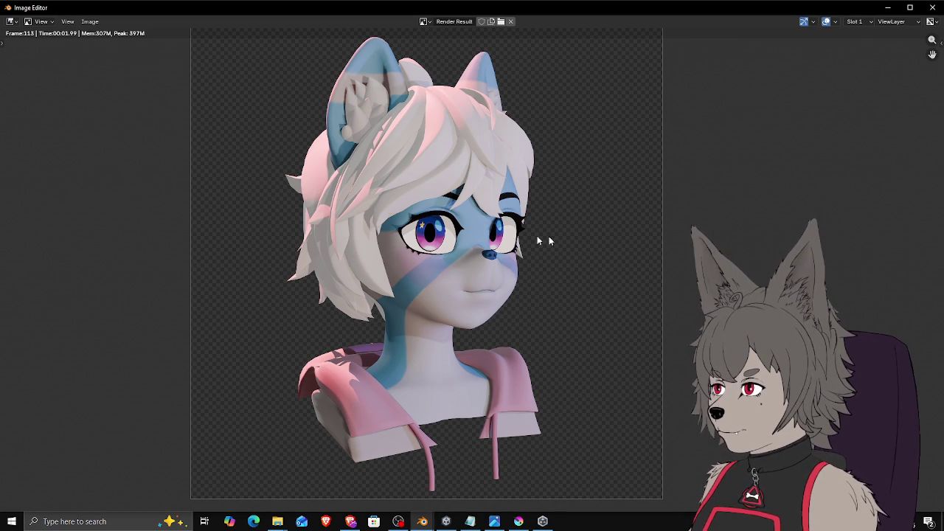
left_click(933, 7)
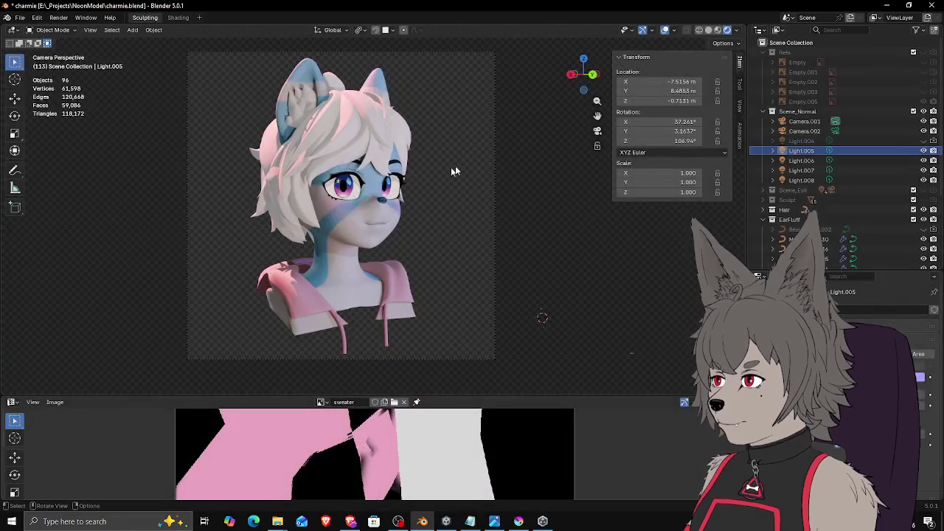
Step: Hide Light.007 and switch Light.004 back on in the Outliner
left_click(873, 173)
left_click(923, 170)
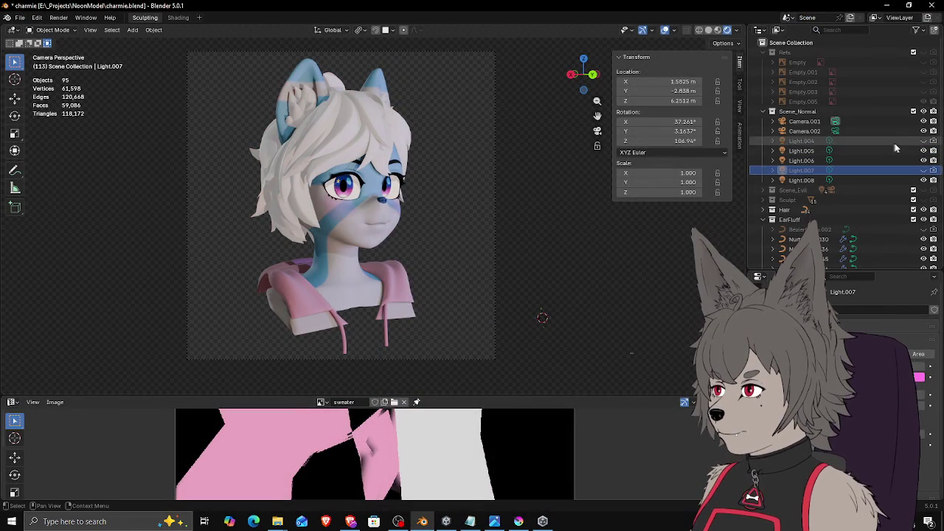
left_click(924, 141)
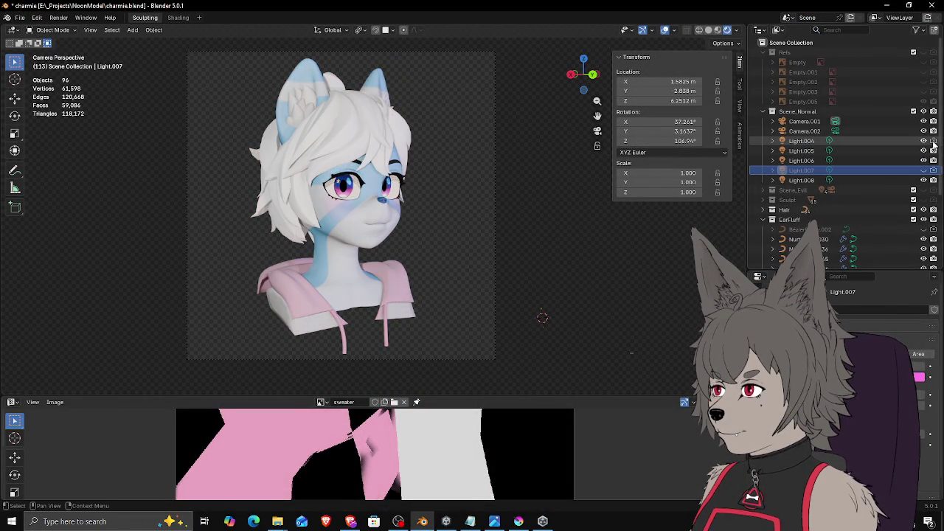
middle_click_drag(539, 267, 462, 252)
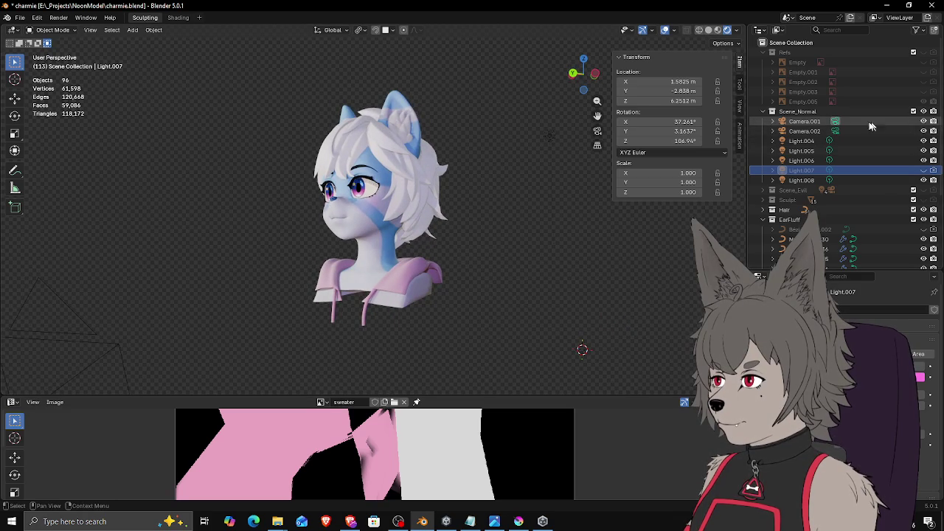
Step: Make Camera.002 the active scene camera and view through it
left_click(834, 131)
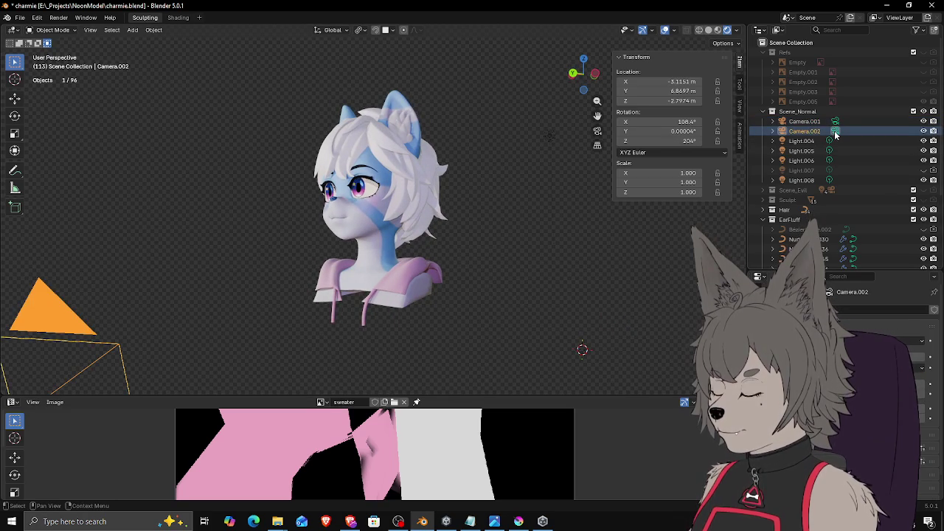
left_click(836, 132)
key("KP_0")
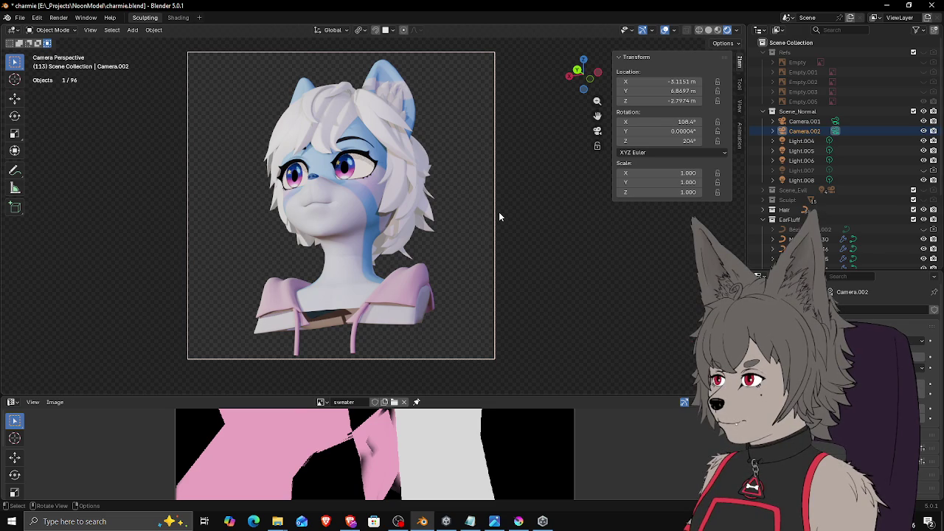
Step: Inspect the face and back of the head, then select both irises
mouse_move(495, 219)
middle_mouse_down()
mouse_move(461, 187)
mouse_move(483, 228)
mouse_move(404, 183)
middle_mouse_up()
scroll(483, 226, "up", 4)
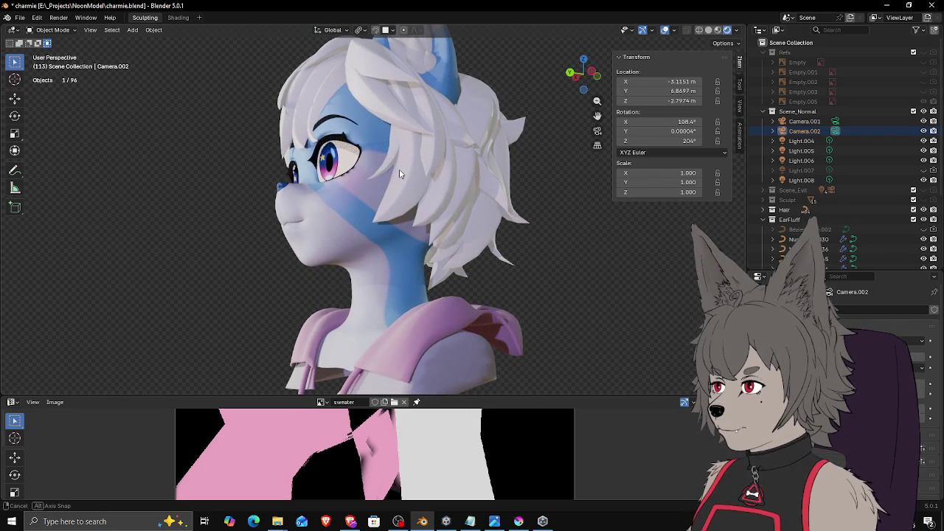
mouse_move(399, 174)
middle_mouse_down()
mouse_move(506, 196)
mouse_move(333, 189)
mouse_move(391, 198)
mouse_move(583, 187)
mouse_move(461, 207)
mouse_move(483, 209)
mouse_move(415, 197)
mouse_move(467, 203)
mouse_move(485, 230)
middle_mouse_up()
scroll(462, 203, "down", 5)
scroll(483, 208, "up", 3)
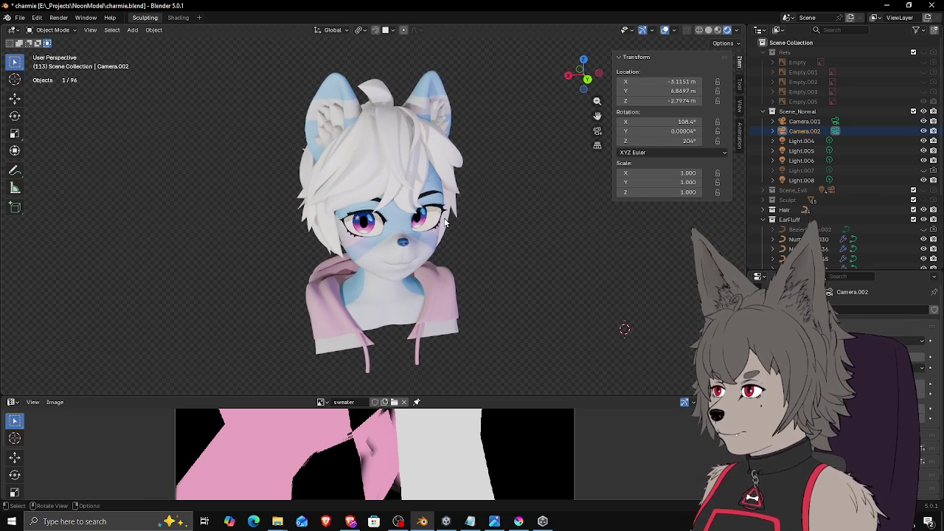
scroll(446, 224, "up", 3)
left_click(368, 235)
left_click(439, 220, "shift")
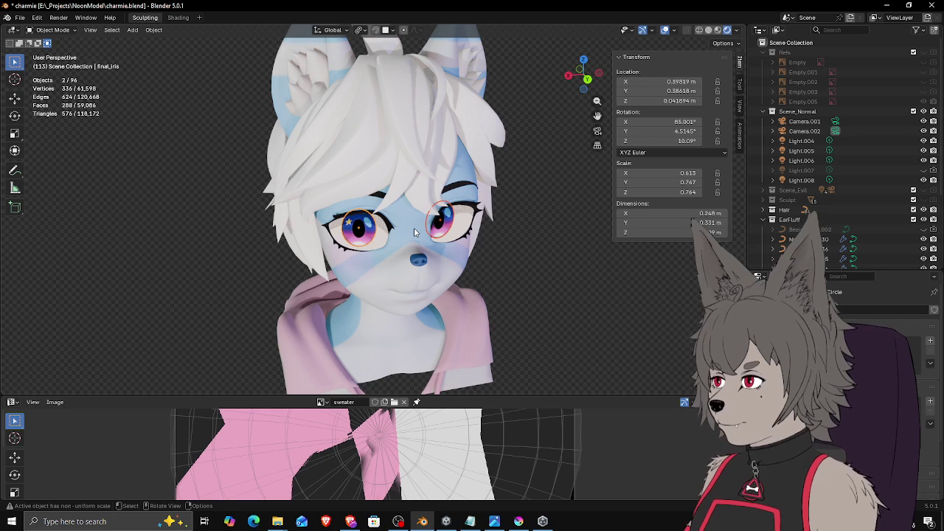
Step: Try nudging both irises along X, then undo the moves
key("g")
key("x")
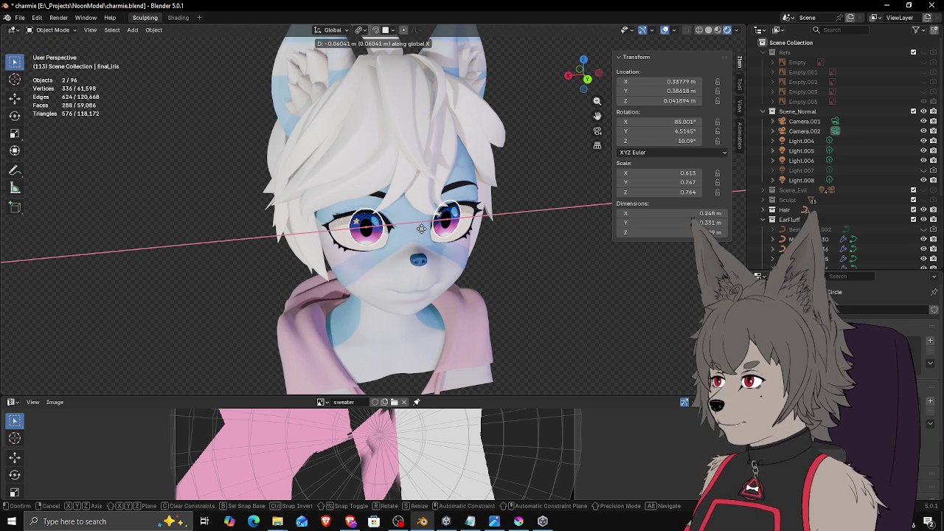
right_click(425, 230)
key("g")
key("x")
left_click(504, 232)
key("g")
left_click(505, 232)
left_click(530, 240)
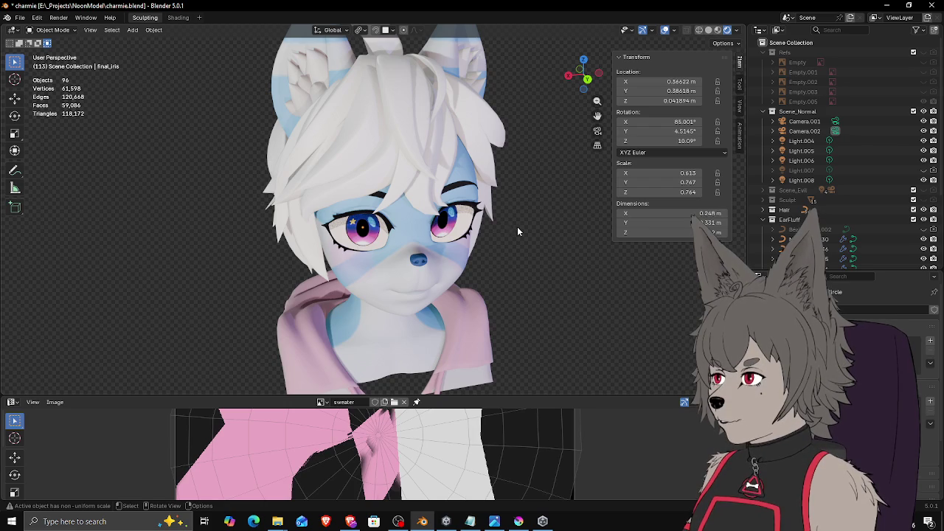
key("ctrl+z")
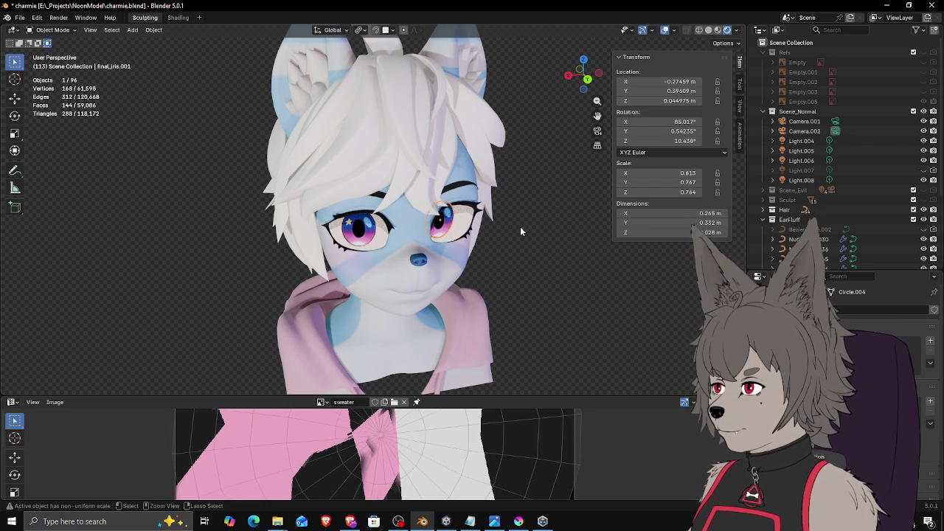
key("ctrl+z")
key("ctrl+z")
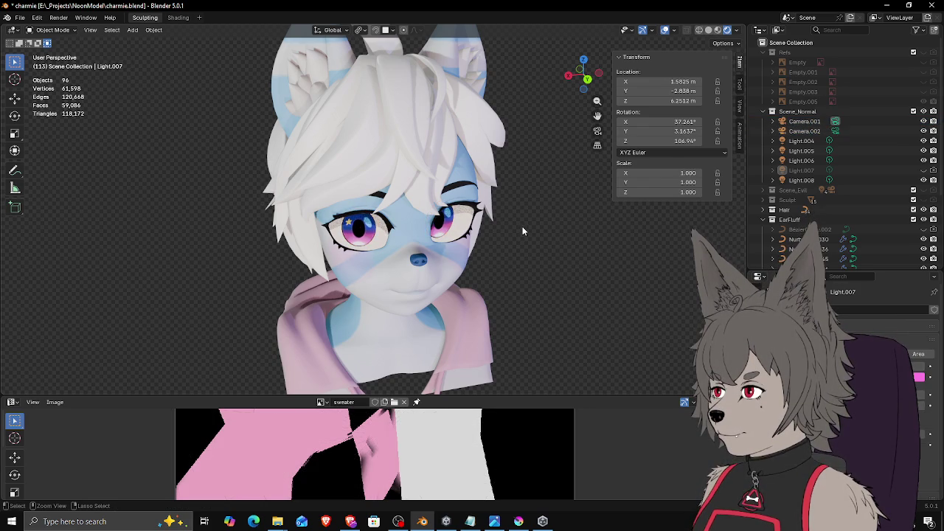
Step: In Back view, shift the irises sideways along X and lower them along Z
key("ctrl+z")
key("ctrl+z")
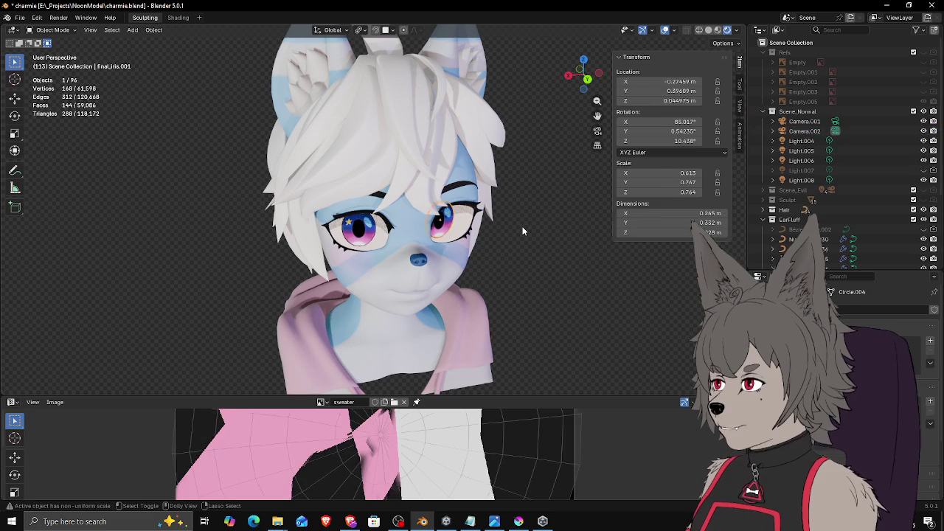
key("ctrl+KP_1")
key("ctrl+z")
key("g")
key("x")
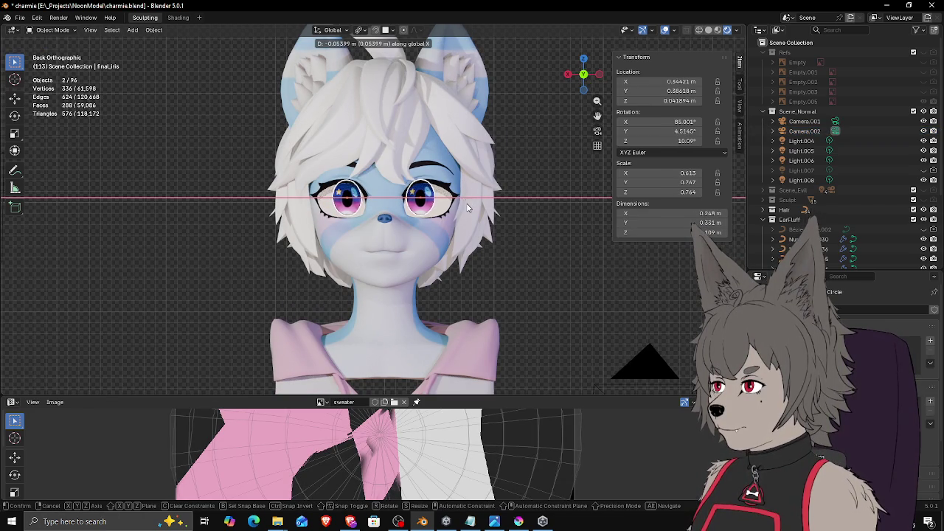
left_click(466, 204)
key("g")
key("z")
left_click(467, 206)
key("g")
key("x")
left_click(465, 206)
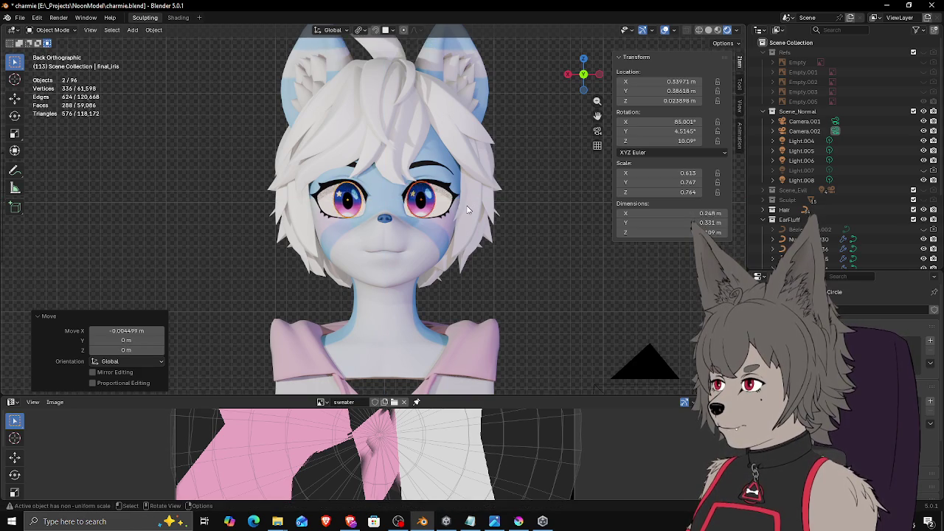
scroll(472, 207, "up", 3)
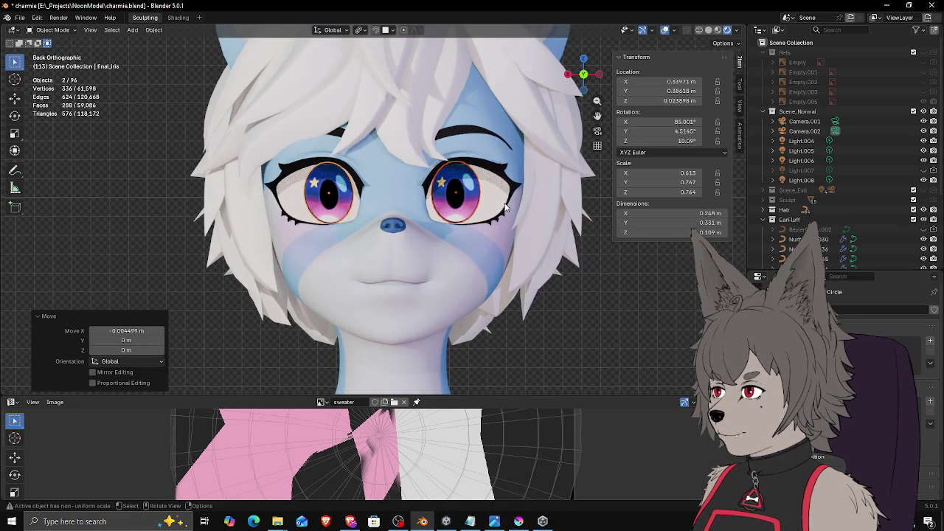
Step: Fine-tune the irises' sideways position, deselect, and save charmie.blend
key("g")
key("x")
left_click(506, 203)
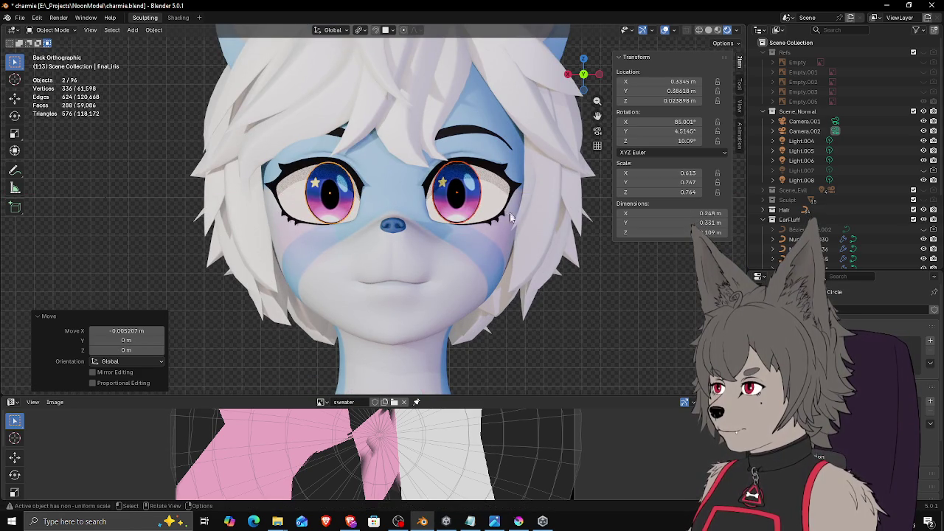
key("g")
key("x")
left_click(582, 287)
left_click(582, 284)
scroll(561, 282, "down", 2)
scroll(525, 279, "down", 1)
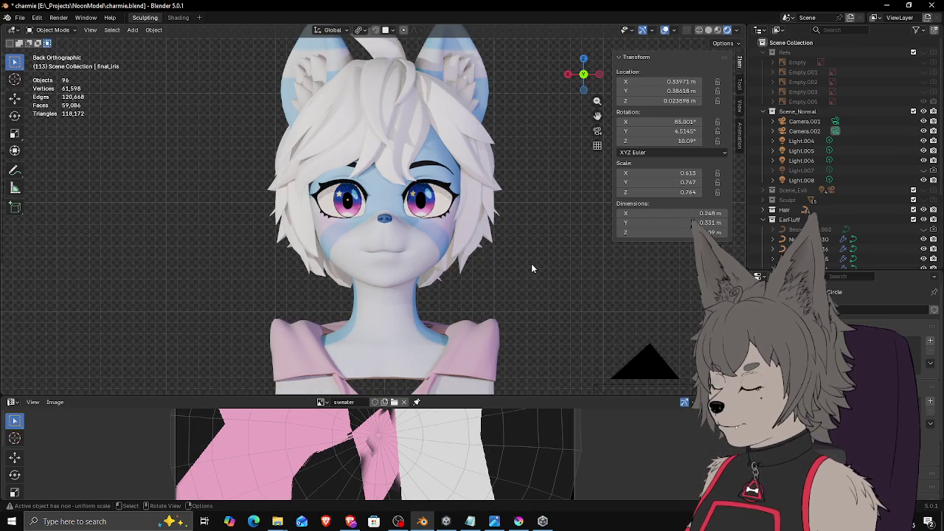
scroll(531, 266, "down", 2)
middle_click_drag(531, 266, 576, 271)
key("ctrl+s")
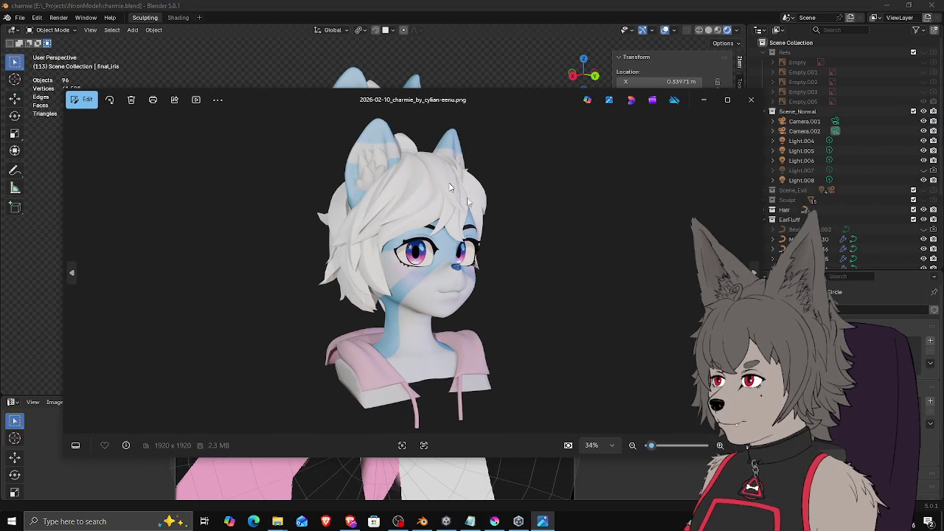
Step: Flip between the v2 and v3 renders in Photos, zoom in, then close the viewer
key("Right")
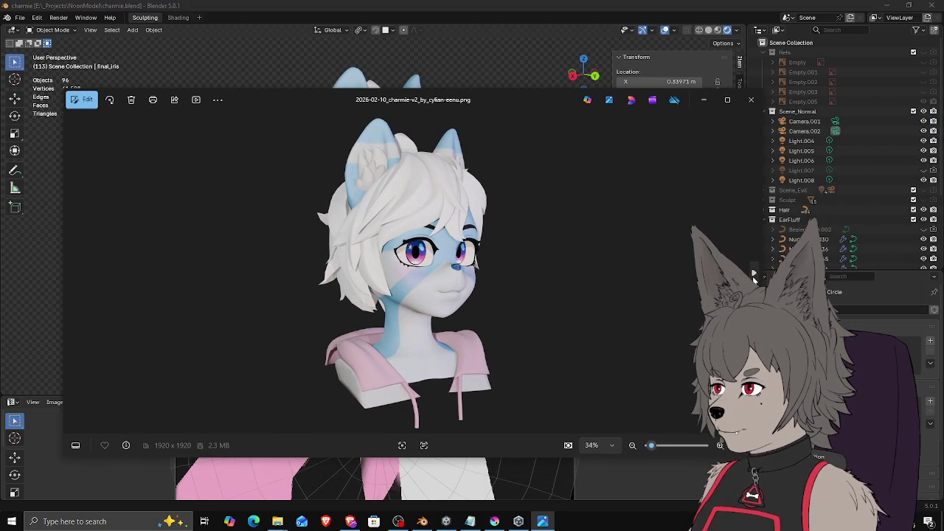
left_click(76, 270)
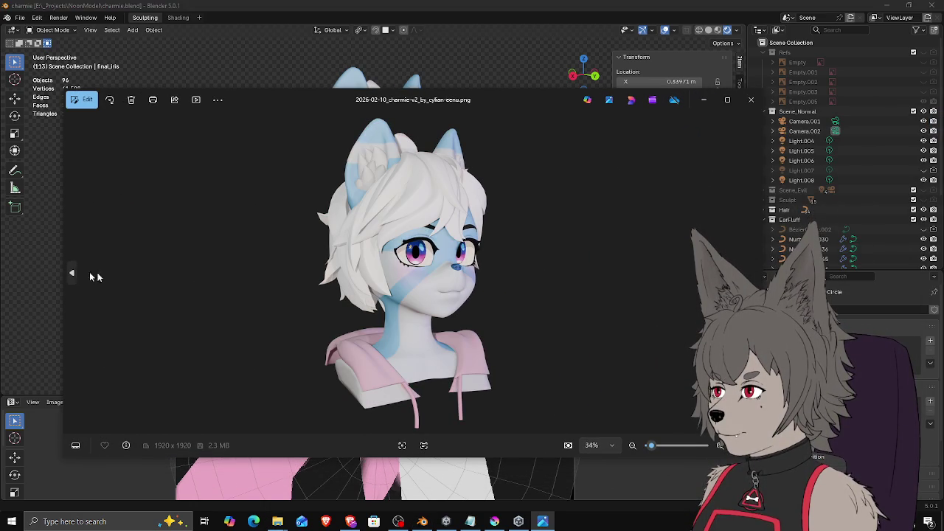
left_click(751, 272)
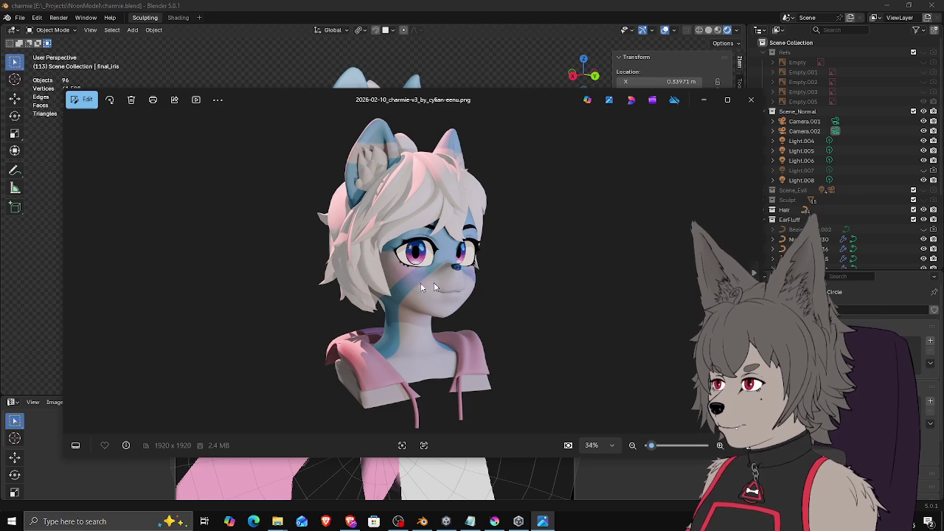
scroll(457, 281, "up", 2)
scroll(396, 280, "up", 2)
scroll(392, 280, "down", 2)
scroll(391, 280, "down", 2)
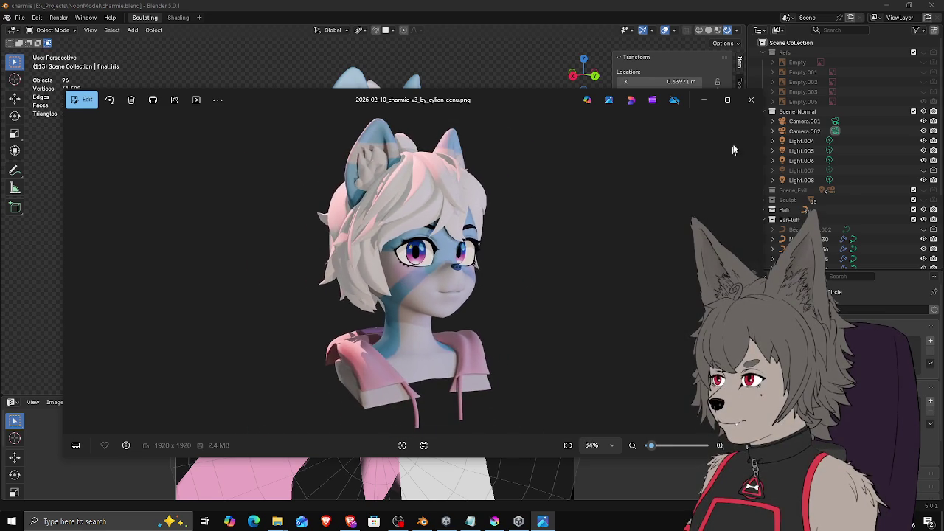
left_click(751, 100)
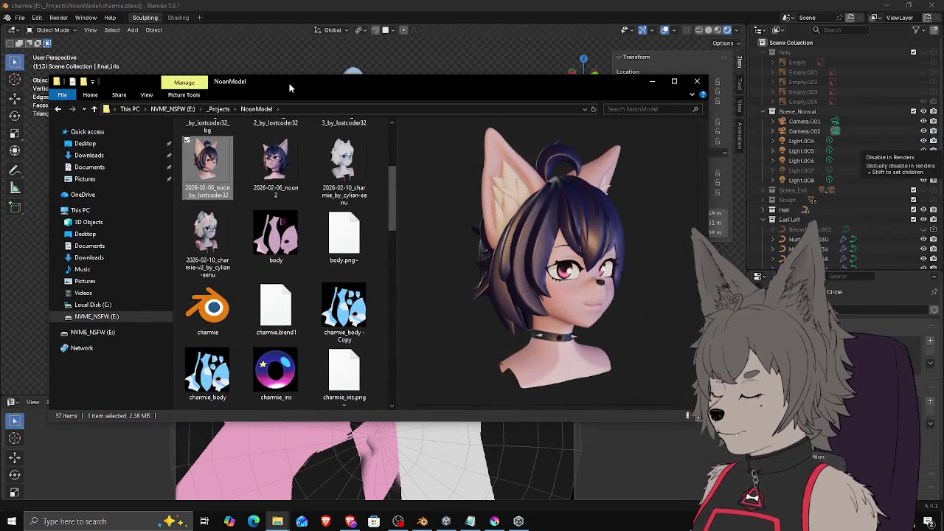
Step: Position the NoonModel folder and flip previews between the white-haired fox and purple-haired renders
left_click_drag(316, 90, 273, 109)
left_click(342, 160)
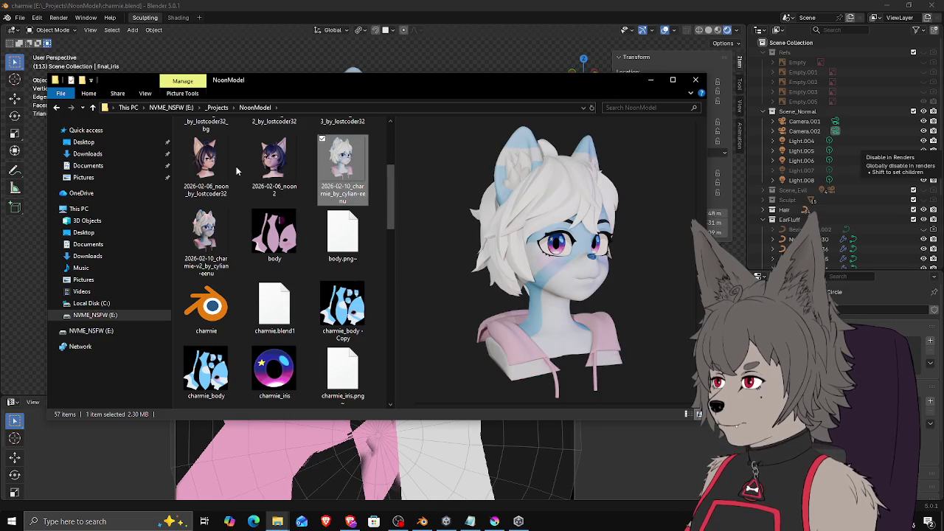
left_click(317, 163)
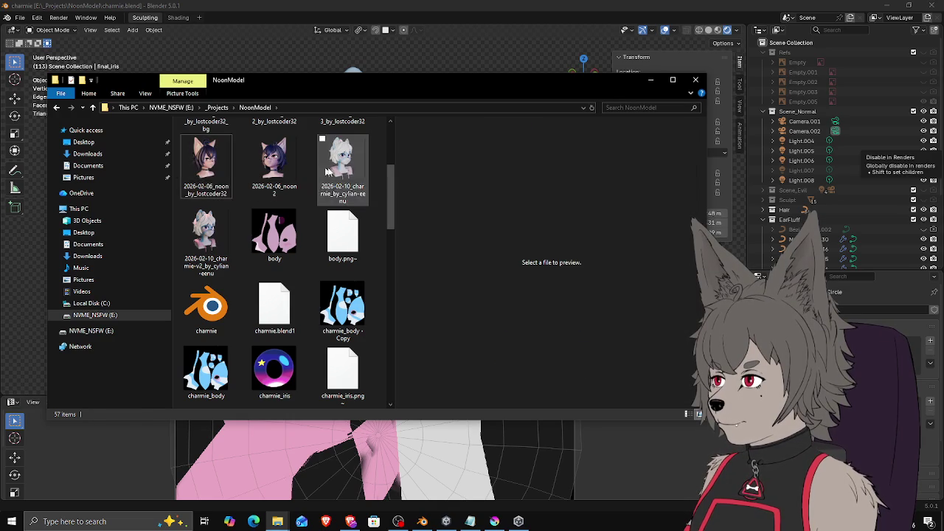
left_click(212, 172)
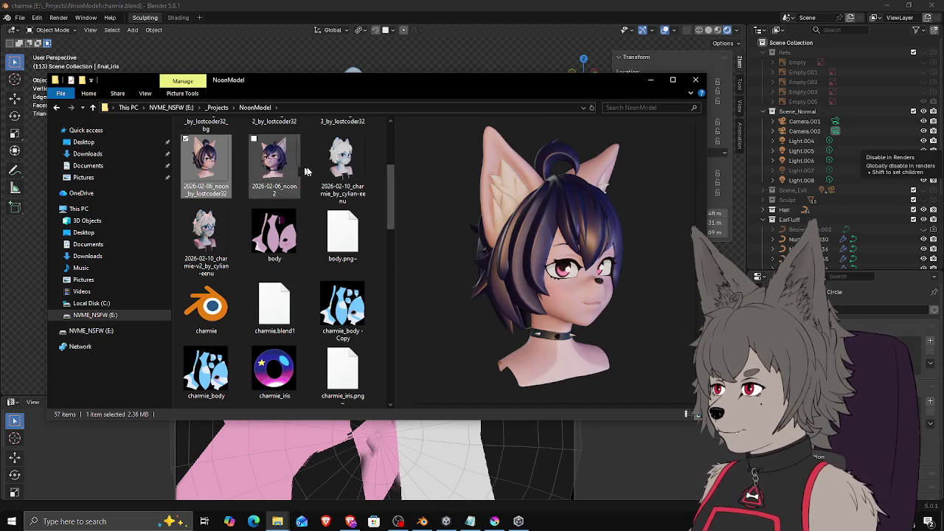
left_click(316, 165)
left_click(322, 166)
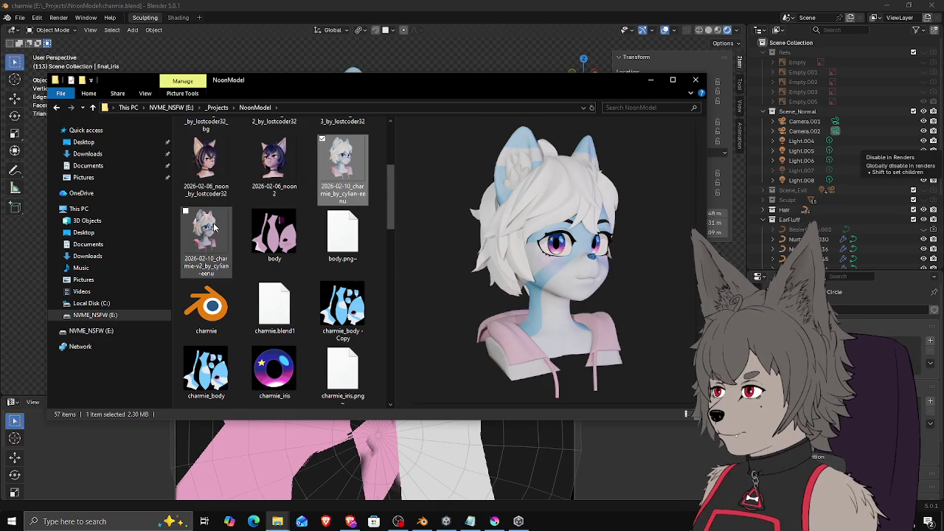
left_click(225, 177)
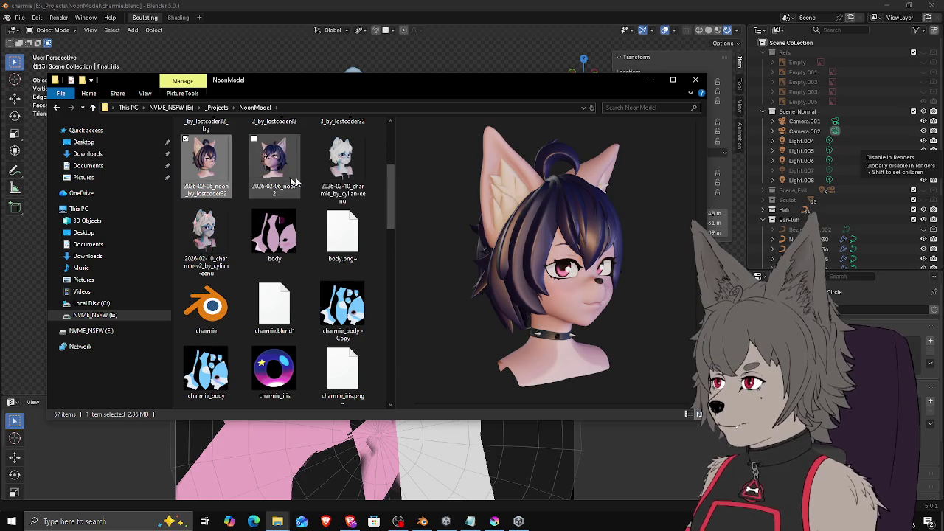
left_click(342, 181)
left_click(210, 183)
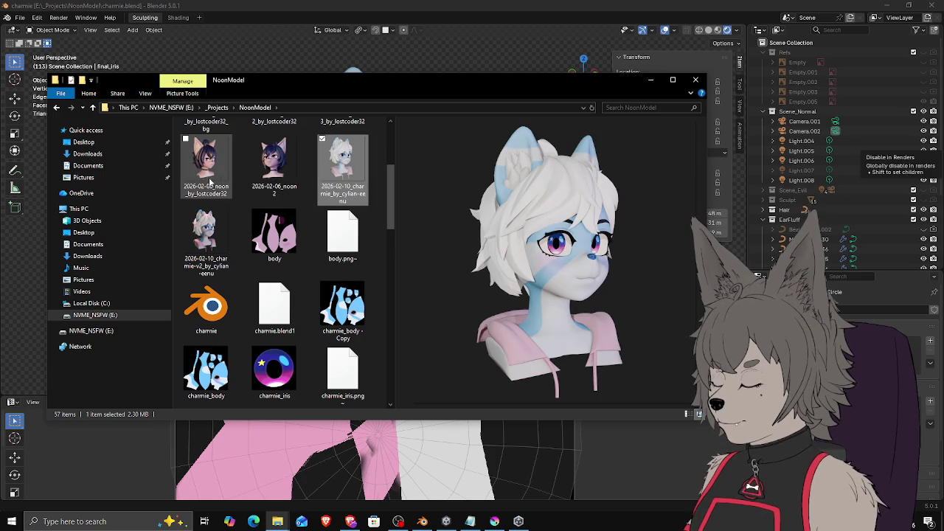
left_click(340, 180)
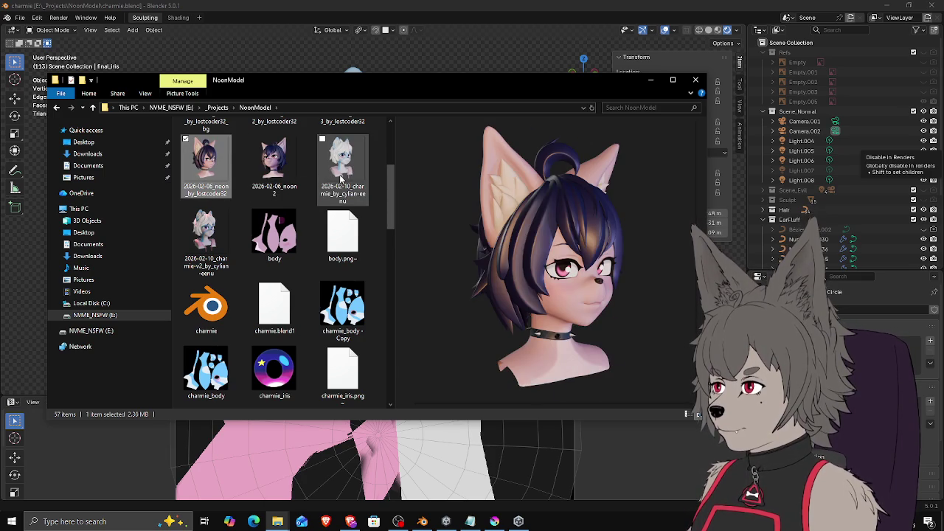
left_click(212, 177)
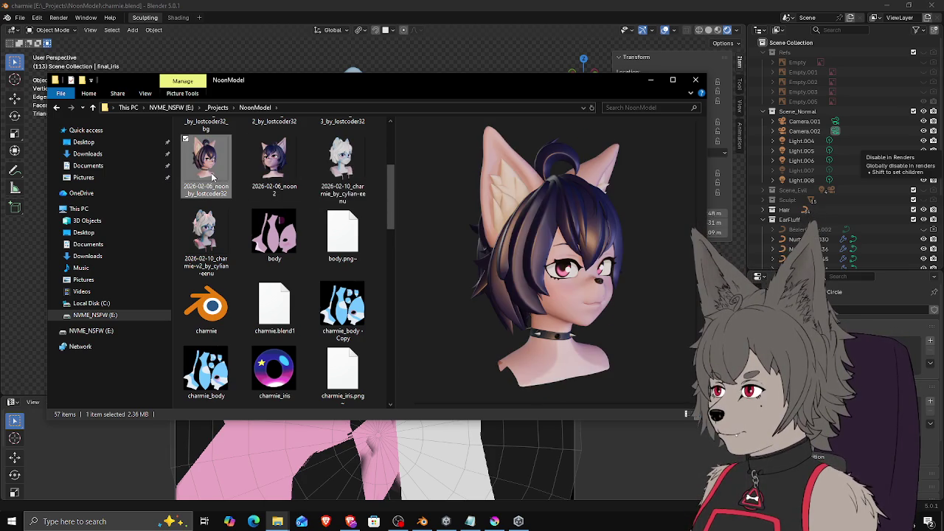
Step: Settle on the white-haired fox render preview and close the folder window
left_click(331, 177)
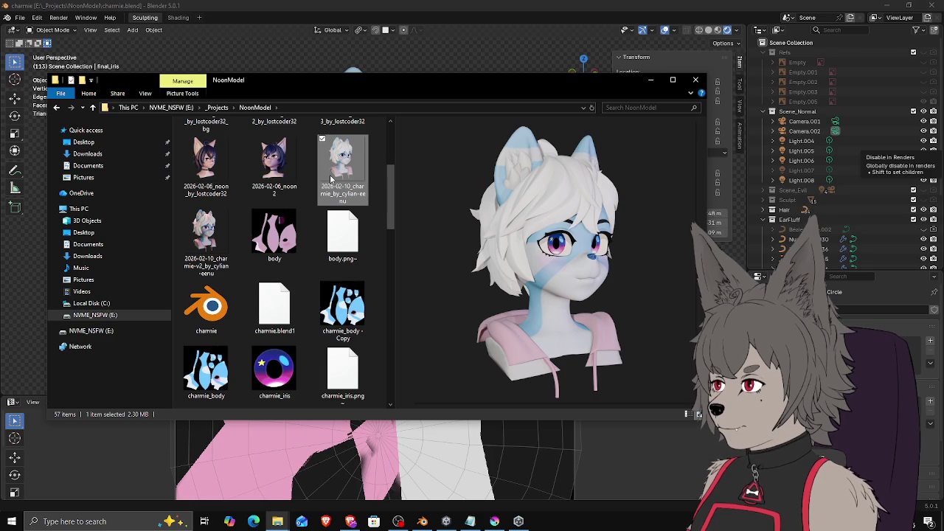
left_click(207, 177)
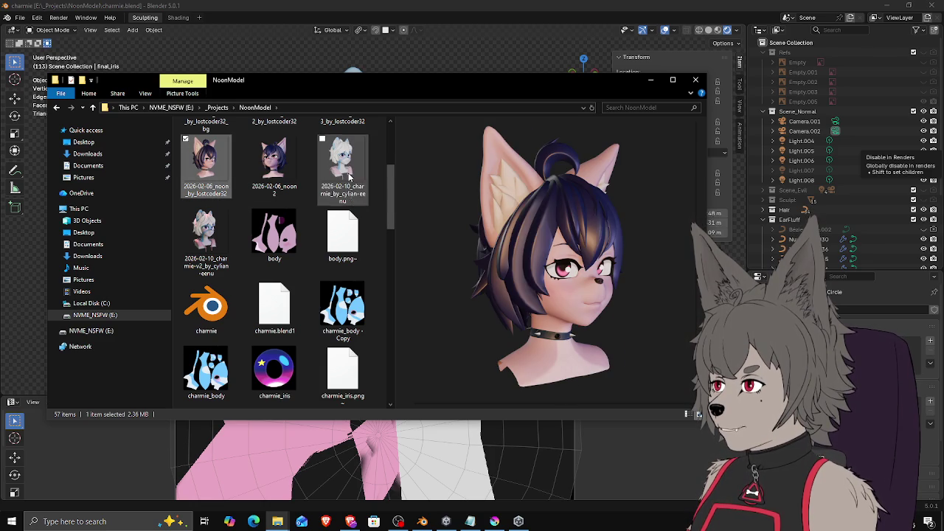
left_click(342, 177, "ctrl")
left_click(207, 176)
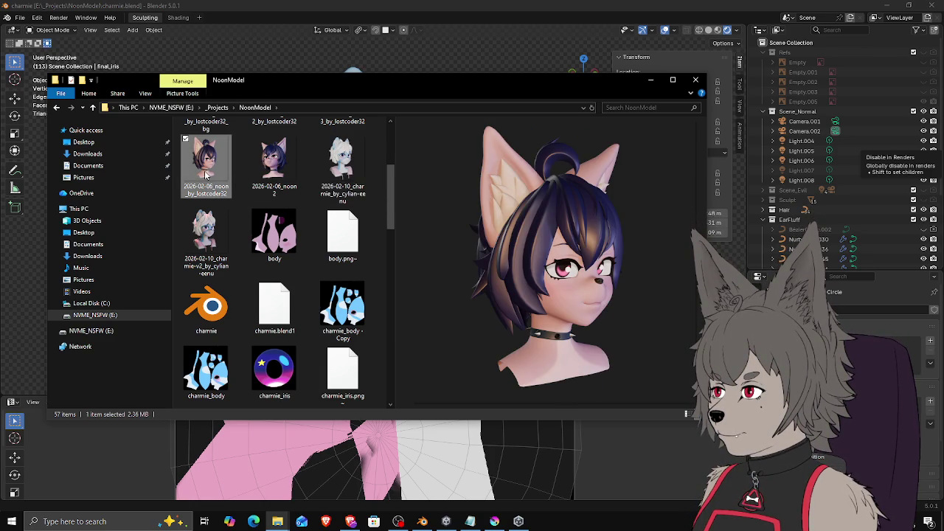
left_click(325, 175)
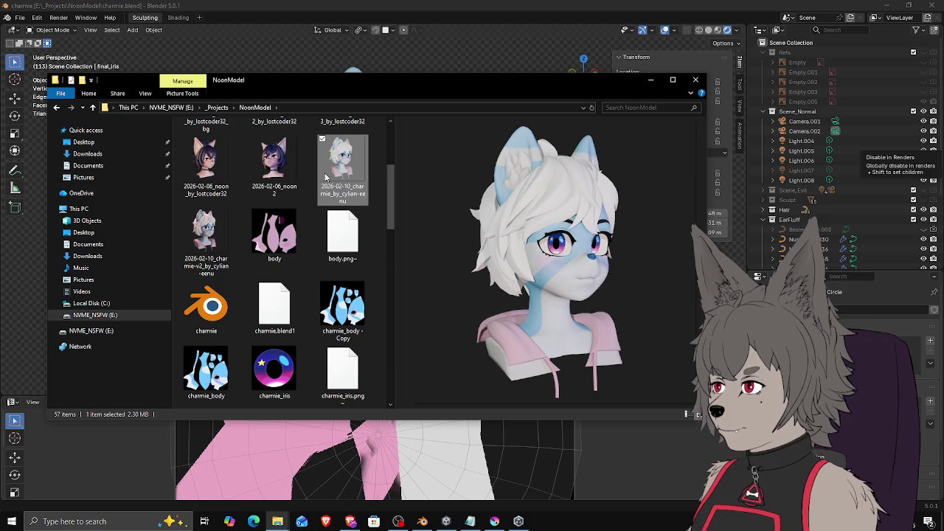
left_click(225, 176)
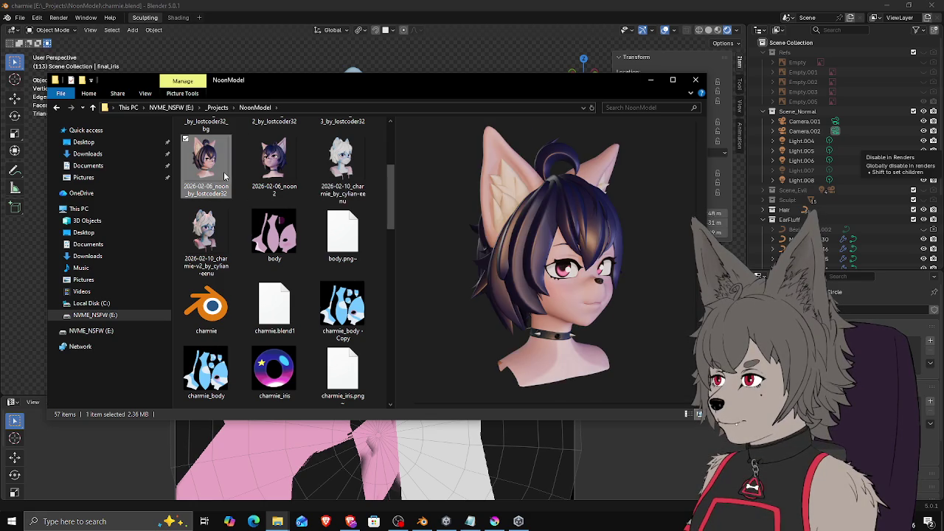
left_click(339, 177)
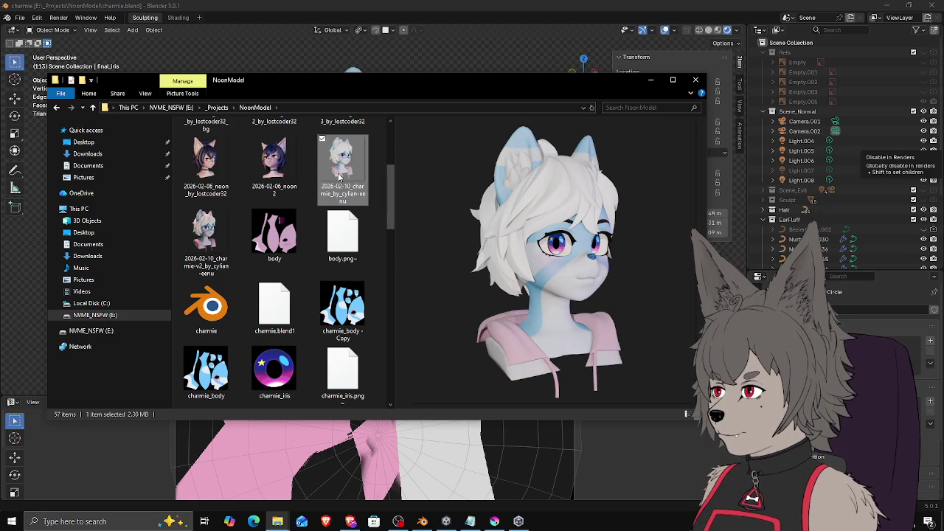
left_click(214, 177)
left_click(321, 177)
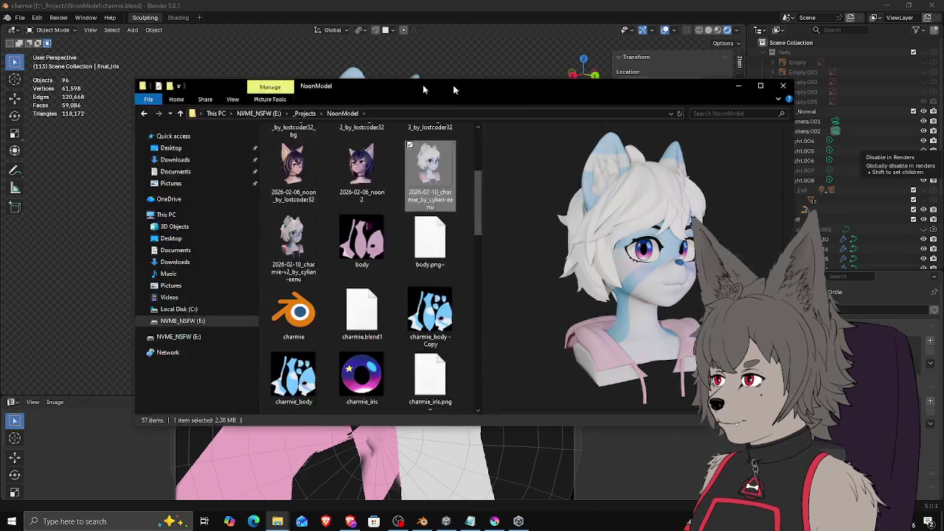
left_click(696, 80)
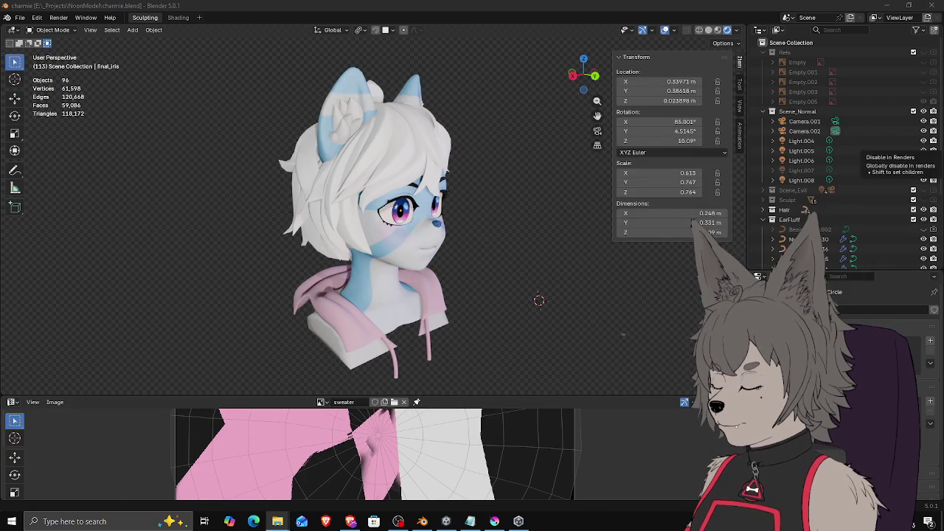
Step: Orbit to the front, enter camera view and select Camera.002
mouse_move(413, 150)
middle_mouse_down()
mouse_move(418, 180)
mouse_move(466, 183)
middle_mouse_up()
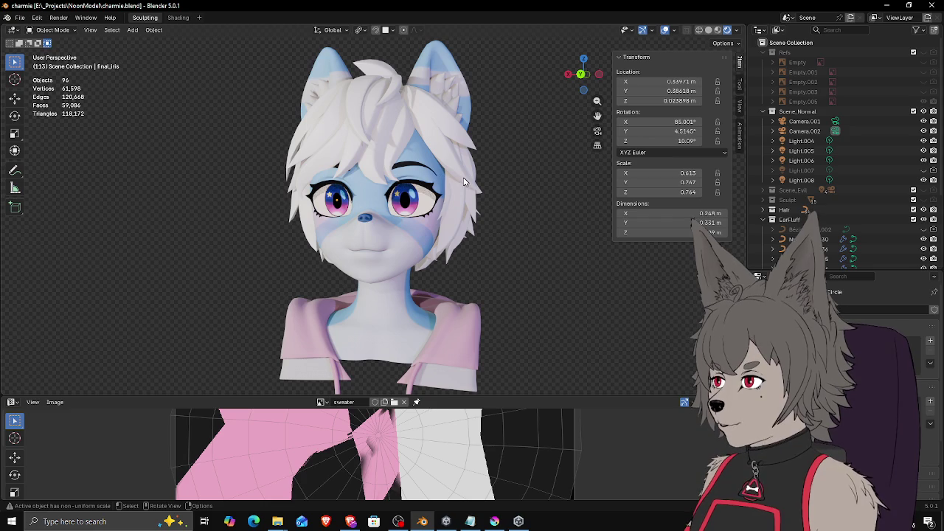
scroll(462, 177, "down", 2)
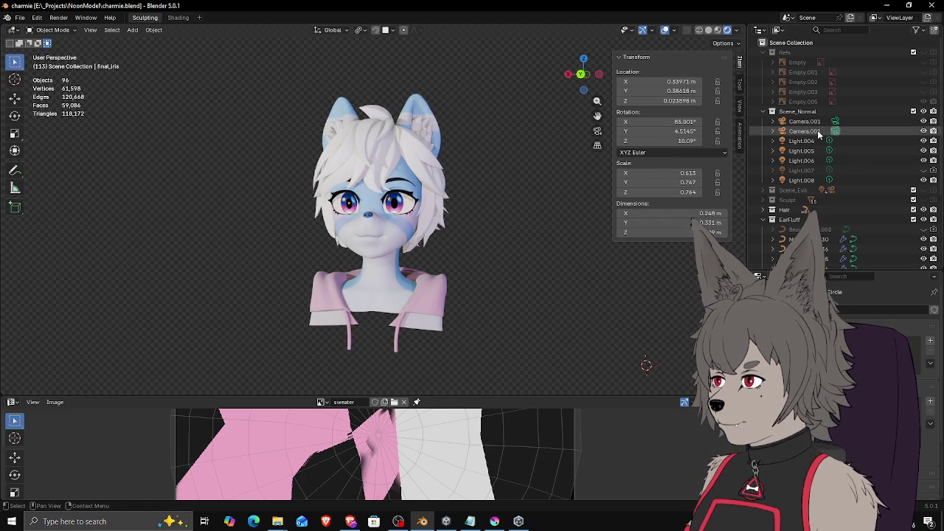
key("KP_0")
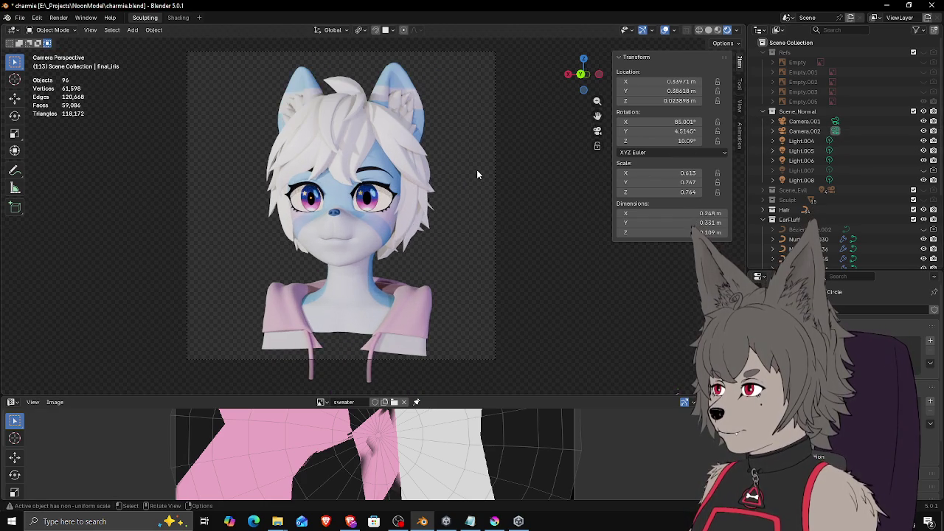
left_click(495, 198)
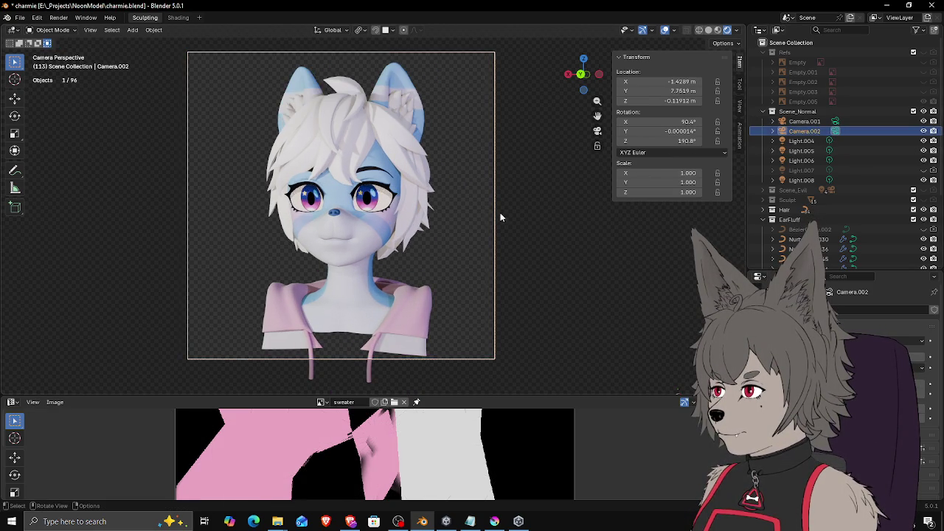
Step: Move Camera.002 to about X -1.4741 m, Y 7.7429 m to centre the bust, then render
key("g")
left_click(508, 222)
key("g")
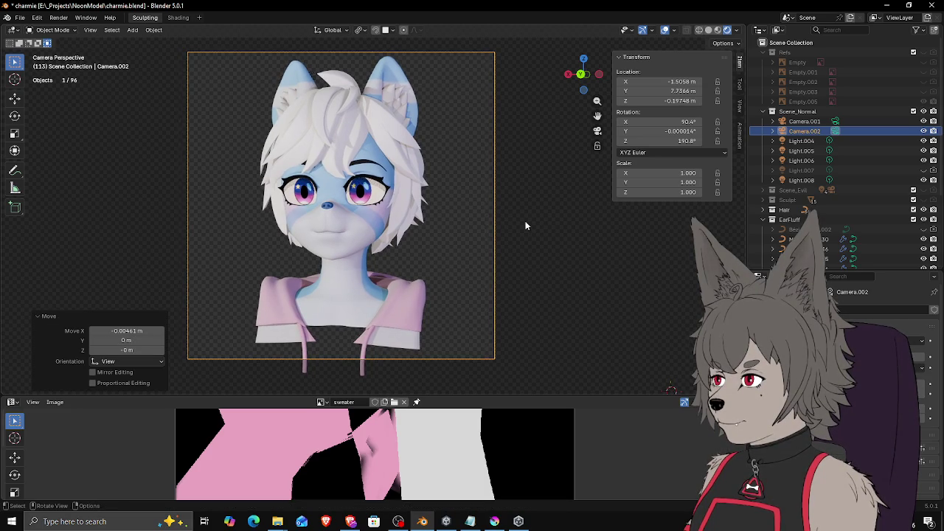
left_click(539, 222)
key("g")
left_click(522, 218)
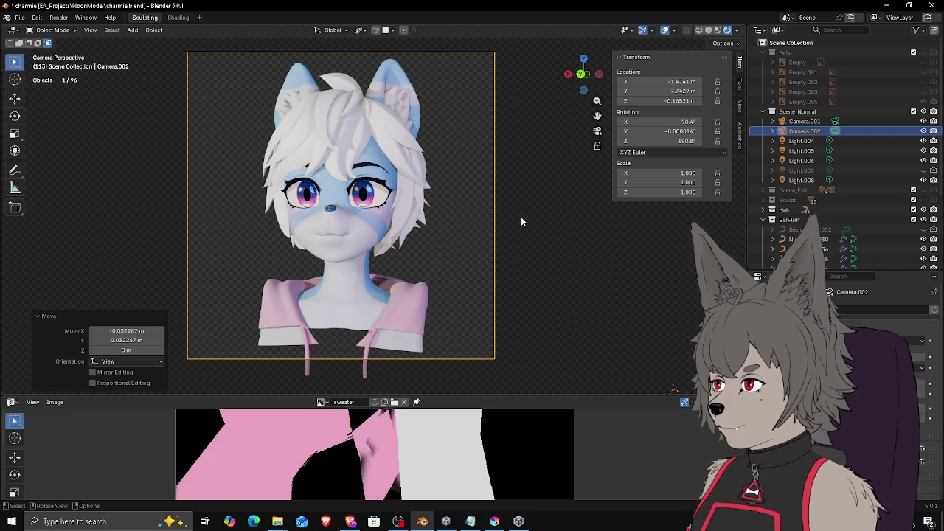
key("F12")
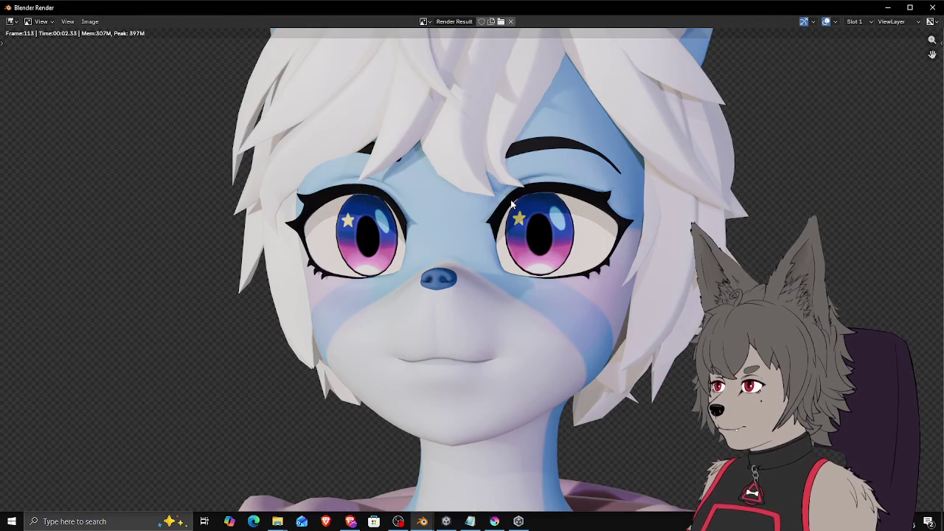
scroll(511, 198, "up", 1)
scroll(510, 198, "down", 4)
scroll(513, 194, "up", 1)
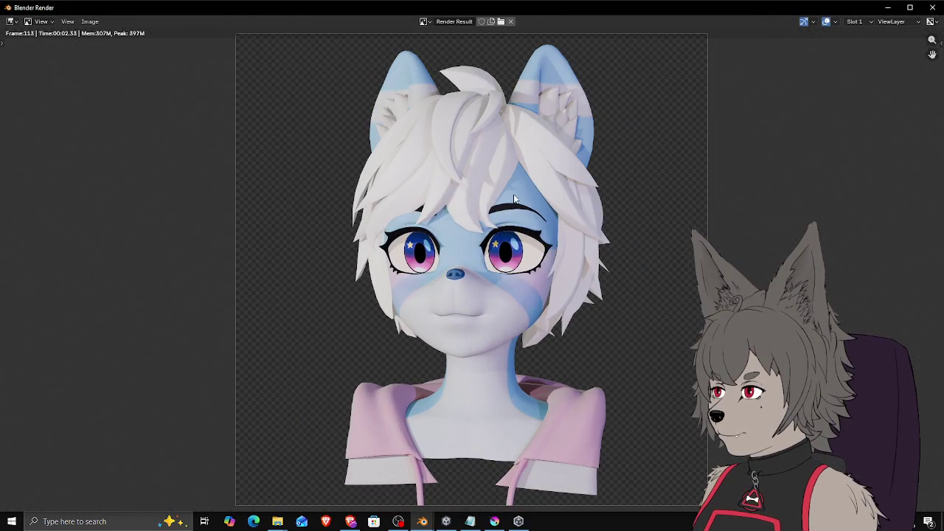
scroll(767, 85, "down", 1)
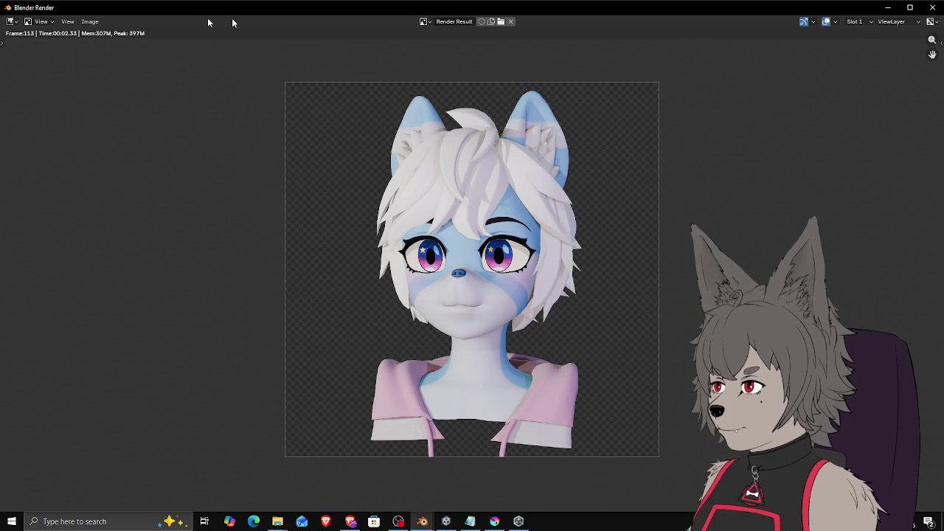
left_click(89, 22)
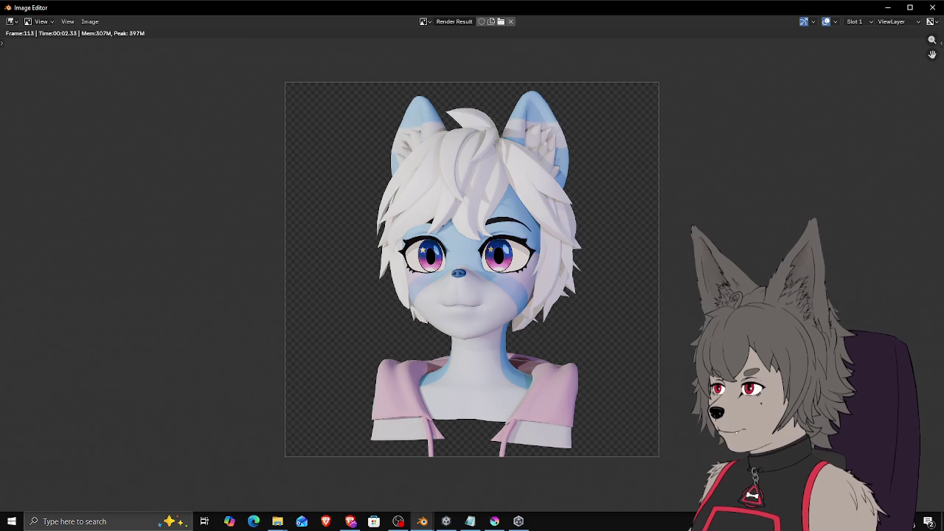
left_click(933, 7)
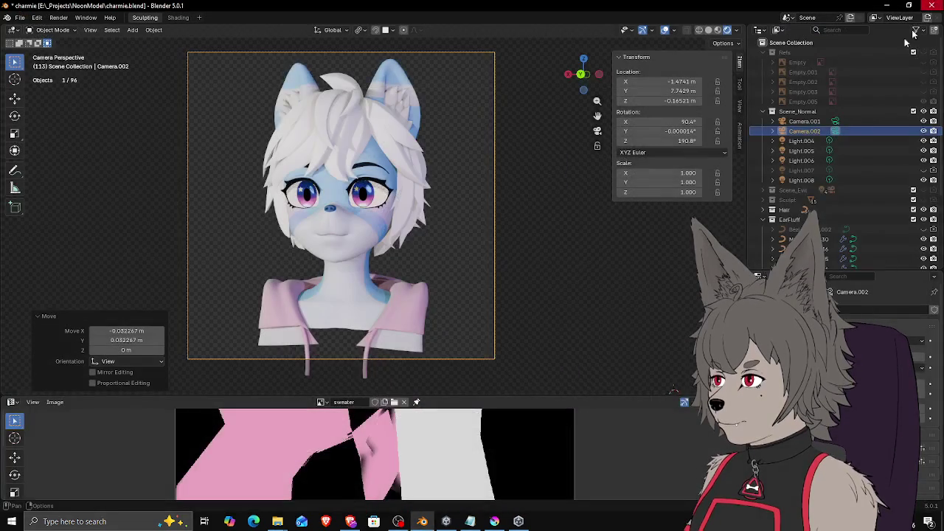
Step: Compare lighting by toggling Light.007, Light.008 and Light.005, keep them on, and render
left_click(923, 170)
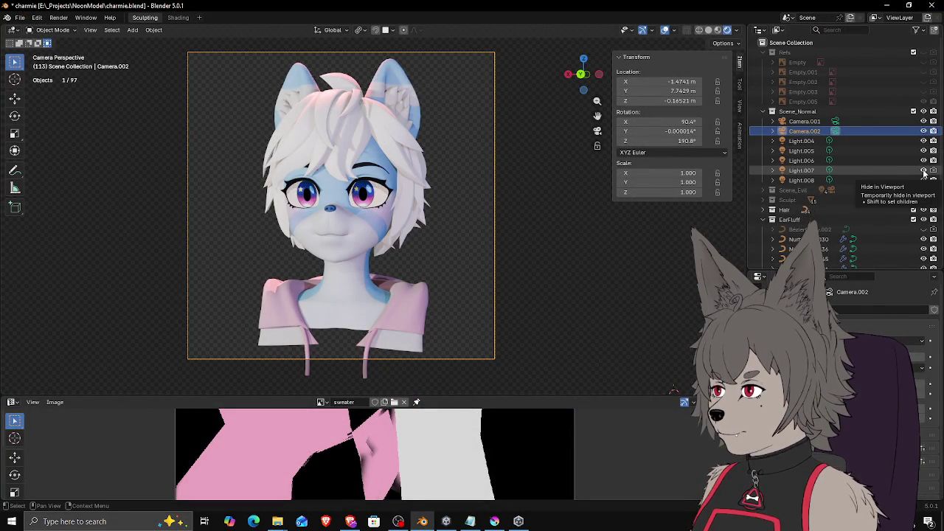
left_click(924, 171)
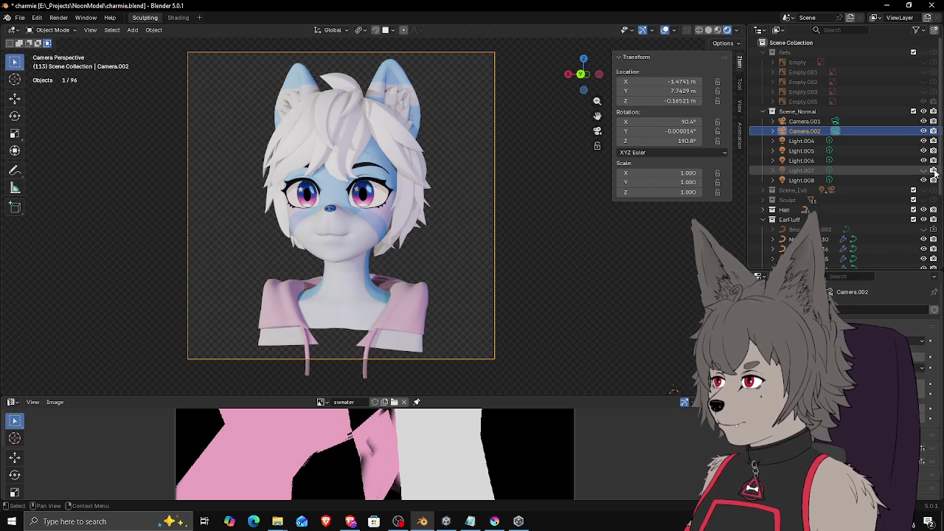
left_click(923, 171)
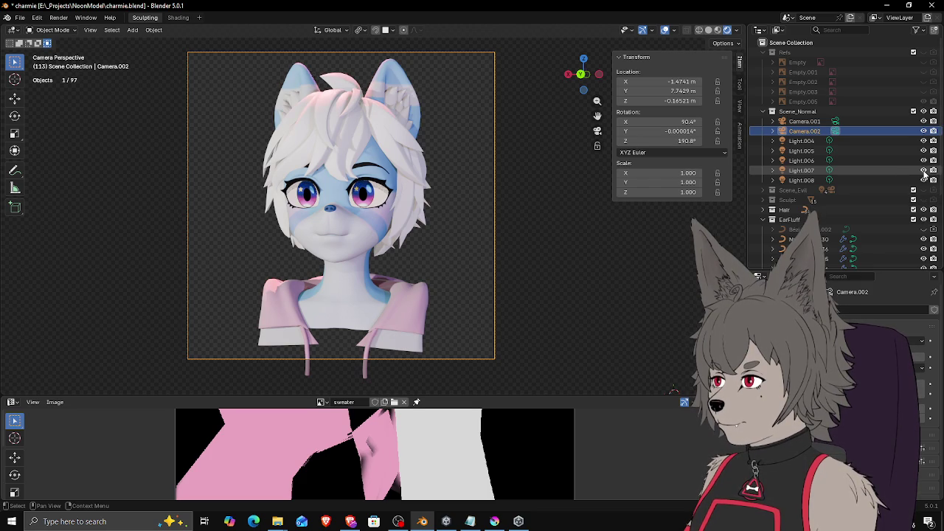
left_click(924, 181)
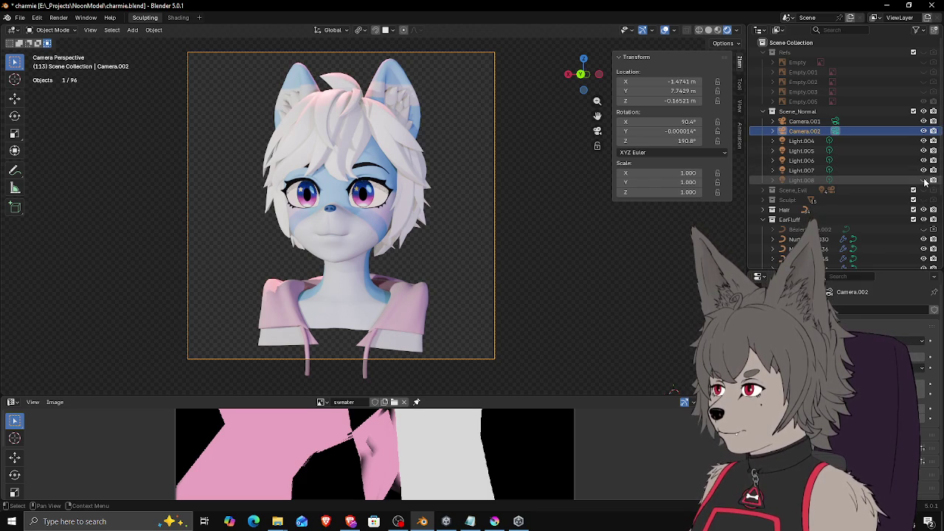
left_click(923, 181)
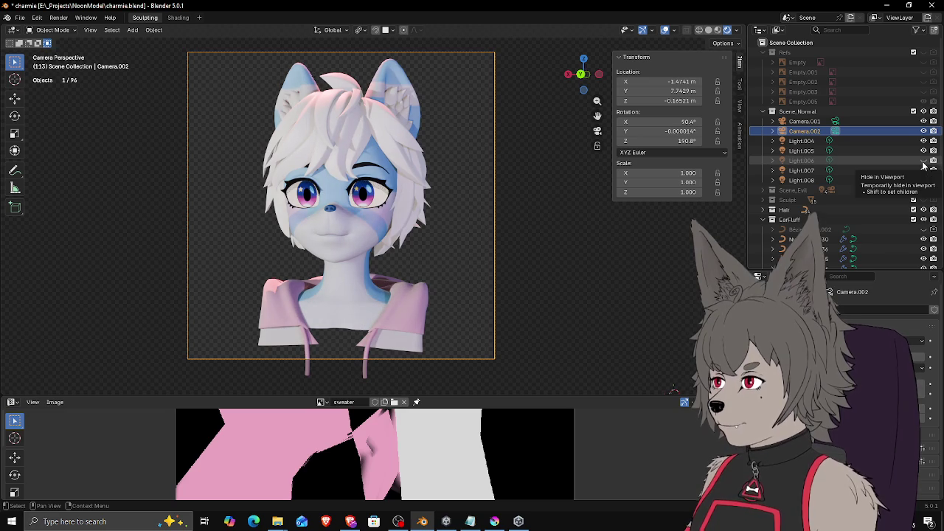
left_click(922, 151)
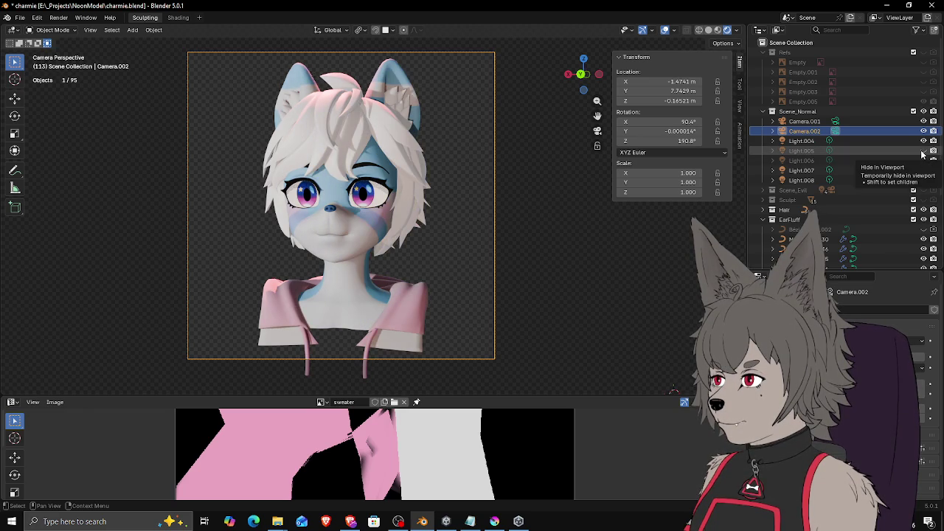
left_click(923, 151)
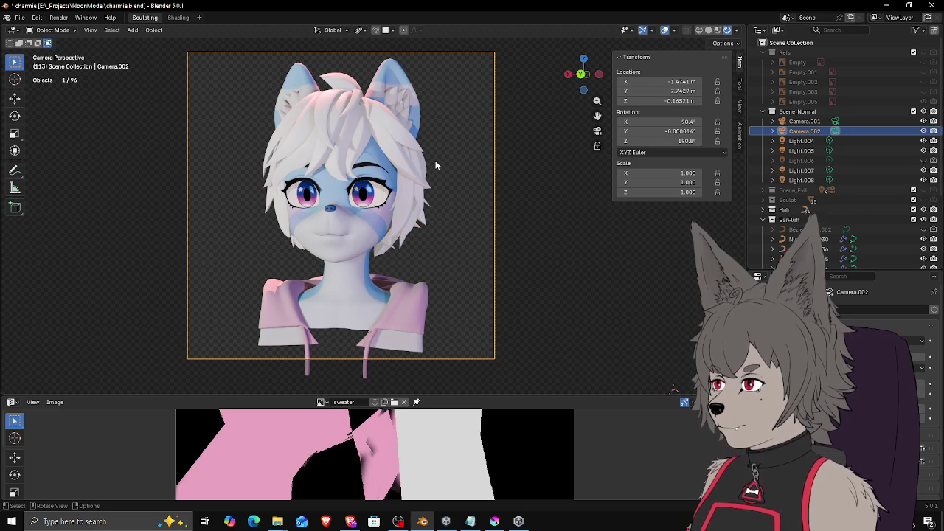
key("F12")
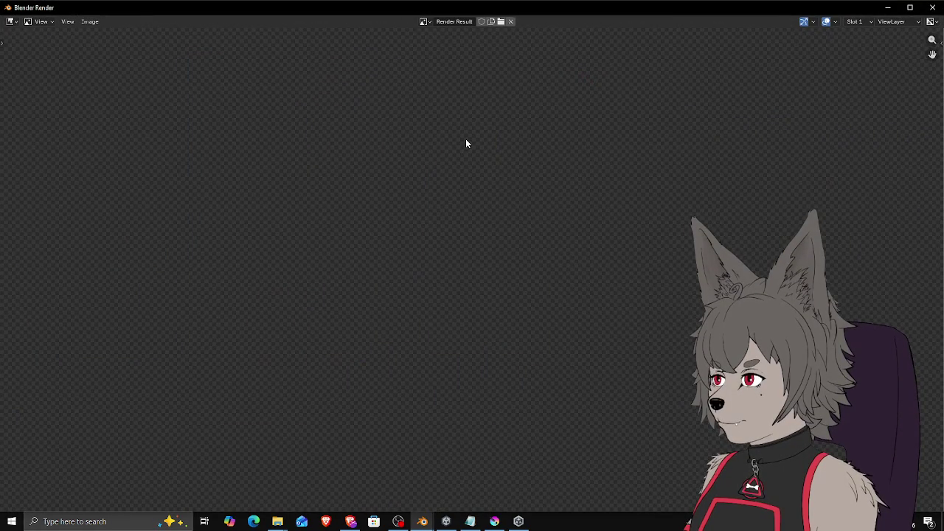
Step: Save the re-lit render as a new image, check it in File Explorer, and close the render window
scroll(479, 132, "down", 4)
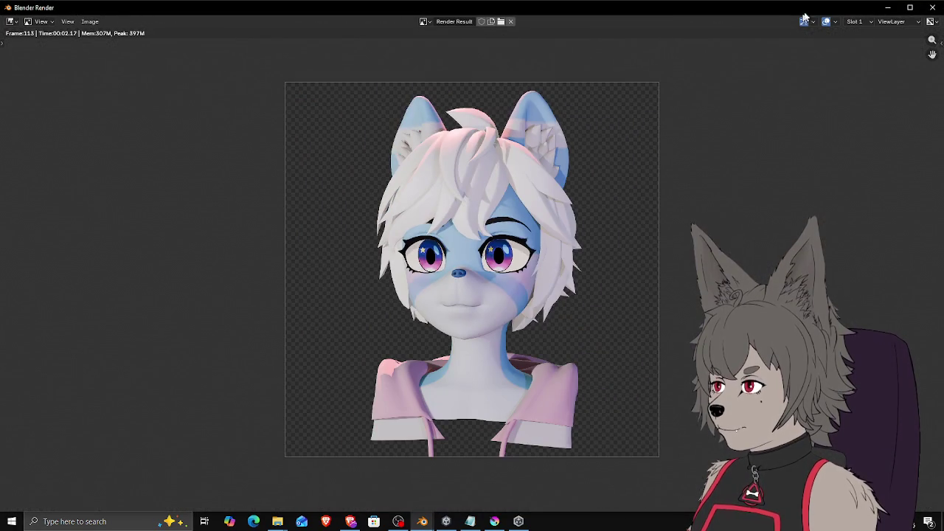
left_click(90, 22)
left_click(114, 112)
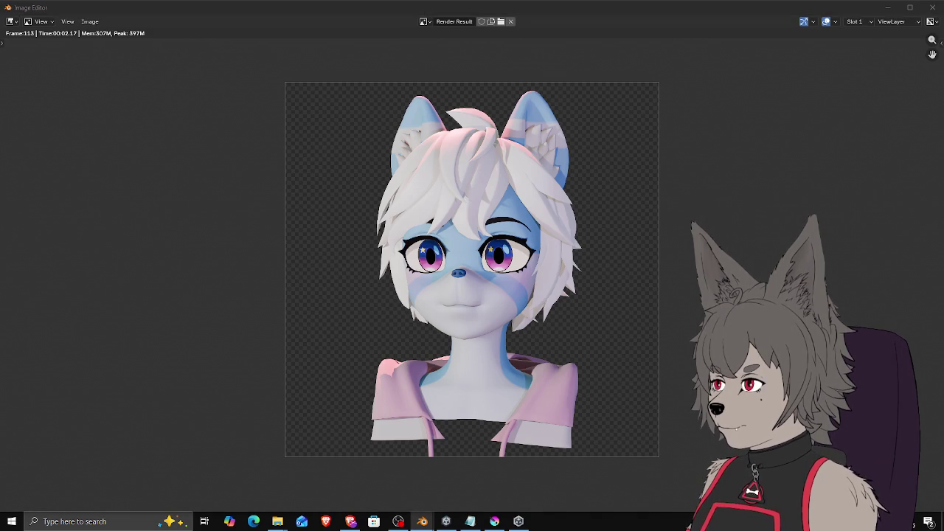
key("Return")
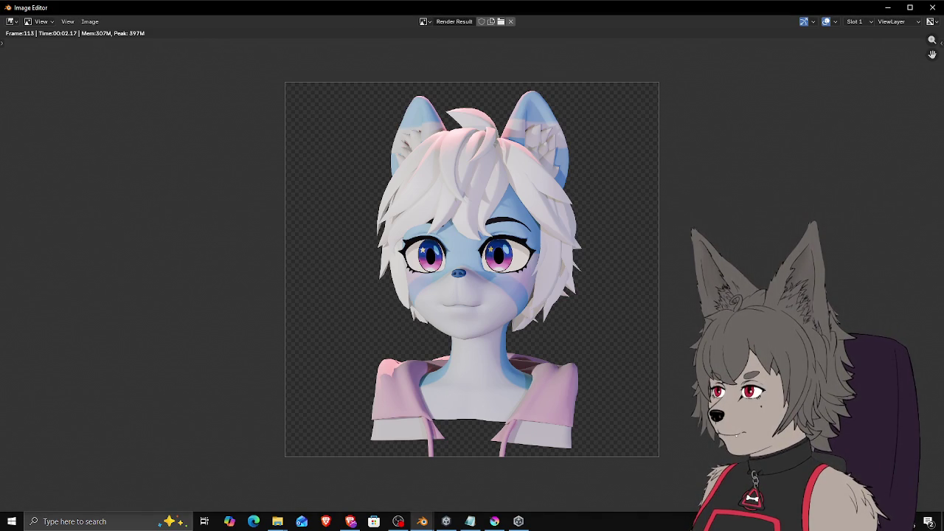
key("alt+Tab")
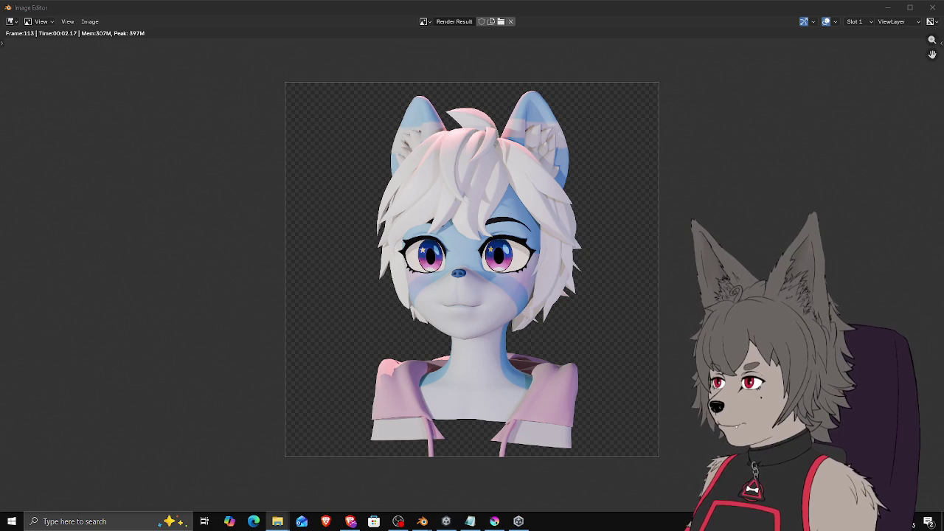
left_click(932, 9)
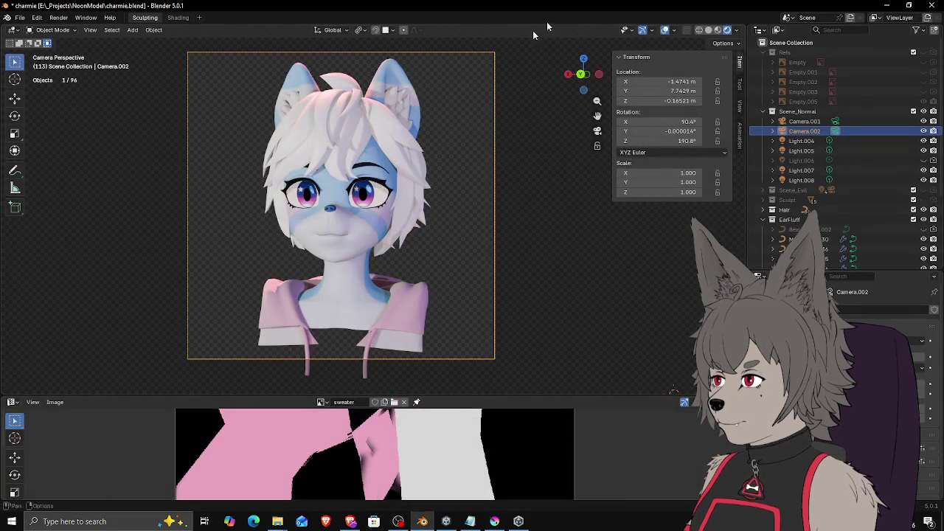
Step: Save charmie.blend with the pinker lighting, then orbit and zoom around the head
middle_click_drag(553, 317, 578, 320)
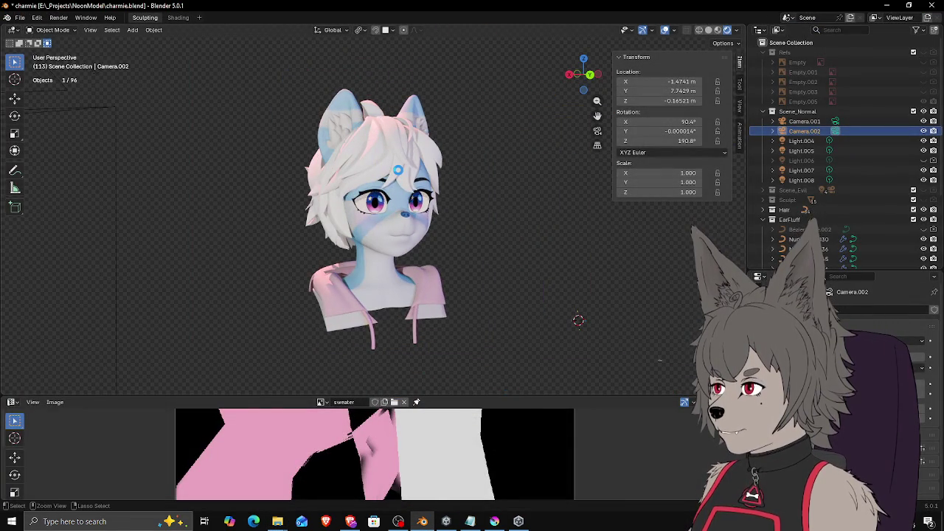
key("ctrl+s")
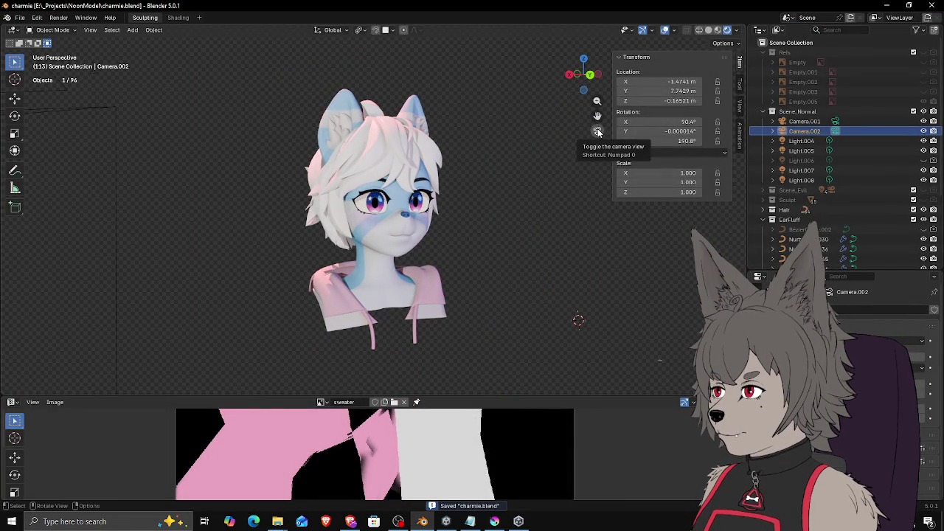
scroll(517, 192, "up", 3)
mouse_move(517, 192)
middle_mouse_down()
mouse_move(501, 202)
mouse_move(486, 189)
mouse_move(478, 229)
mouse_move(506, 204)
mouse_move(498, 225)
mouse_move(503, 212)
middle_mouse_up()
scroll(502, 202, "down", 3)
scroll(499, 225, "up", 2)
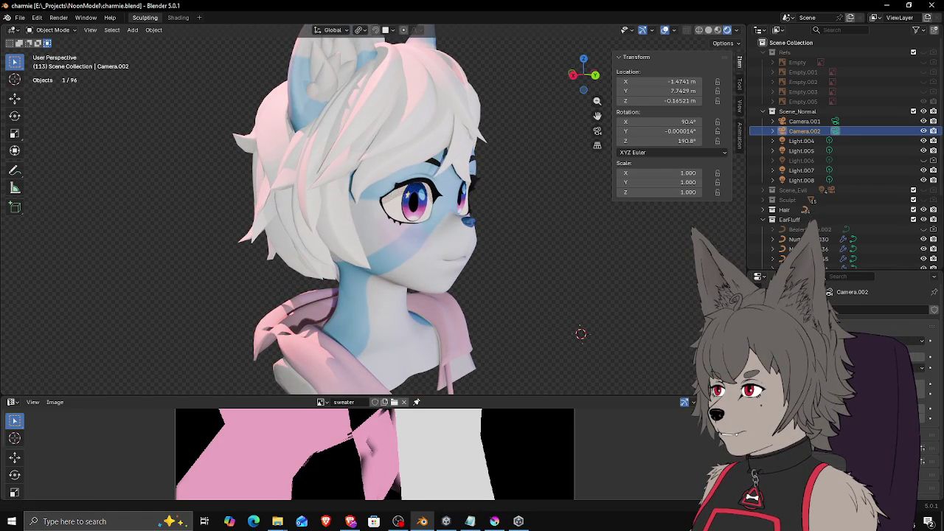
key("alt+Tab")
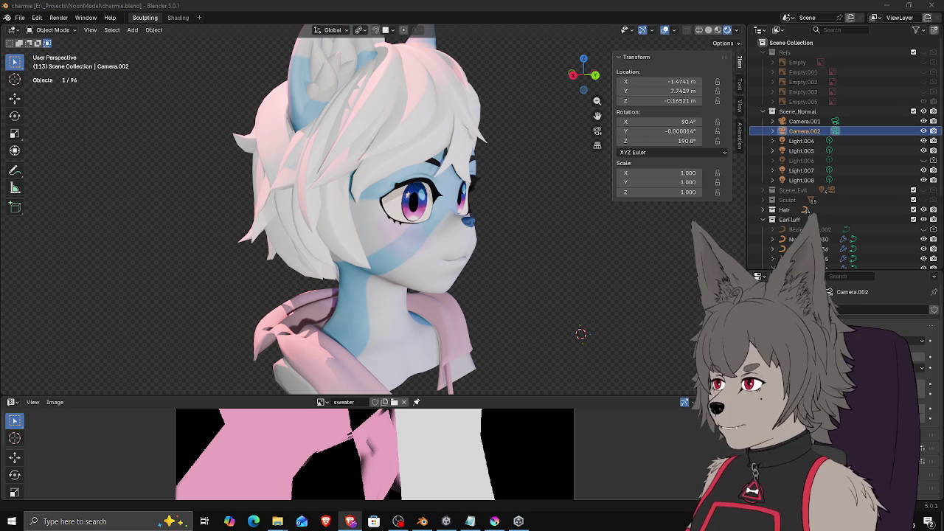
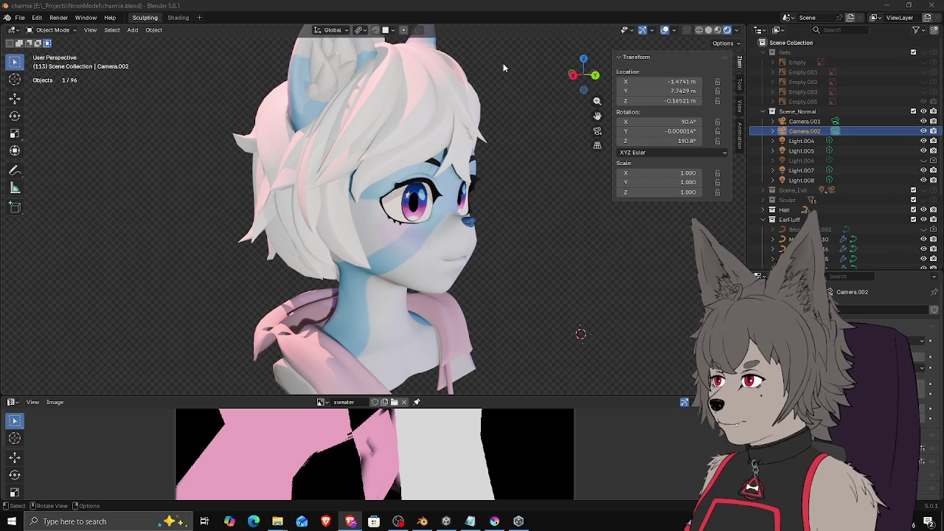
Step: Orbit and zoom out to a front view of the bust, then save charmie.blend
middle_click_drag(503, 63, 383, 190)
scroll(383, 190, "down", 2)
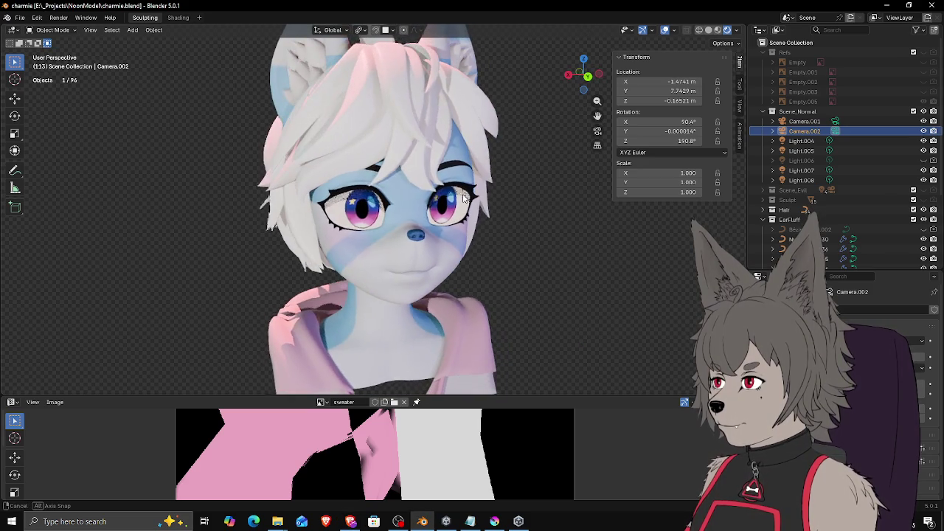
mouse_move(464, 198)
middle_mouse_down()
mouse_move(436, 216)
mouse_move(459, 212)
middle_mouse_up()
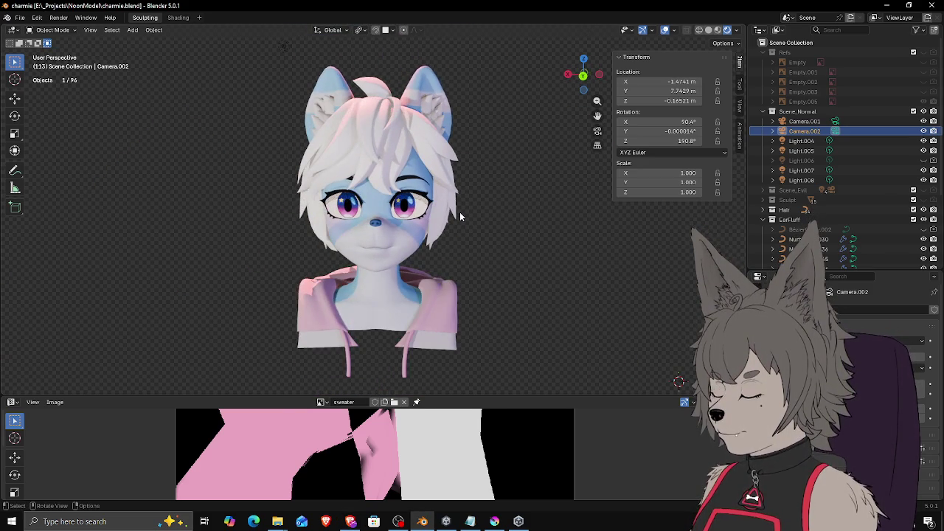
key("ctrl+s")
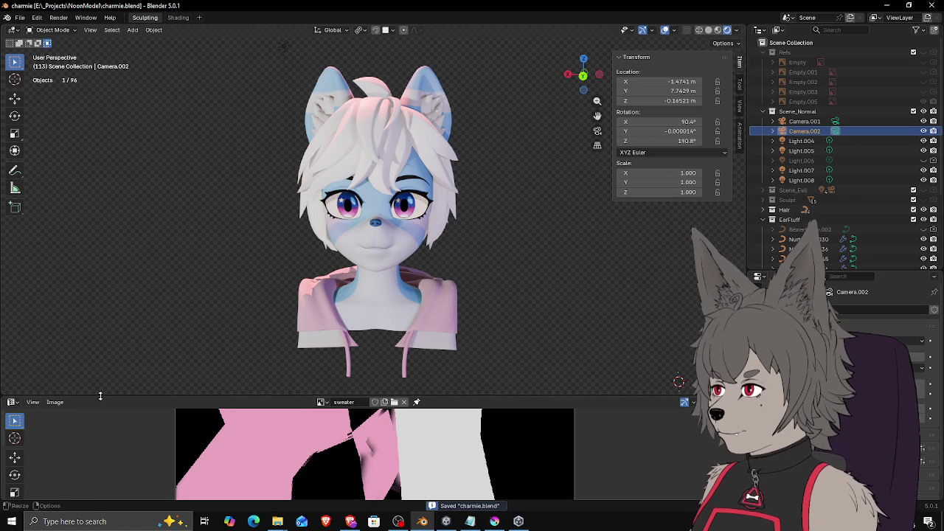
Step: Enlarge the Image Editor, save the sweater texture as charmie_sweater.png, and un-maximize Blender
left_click_drag(102, 397, 103, 289)
left_click(55, 295)
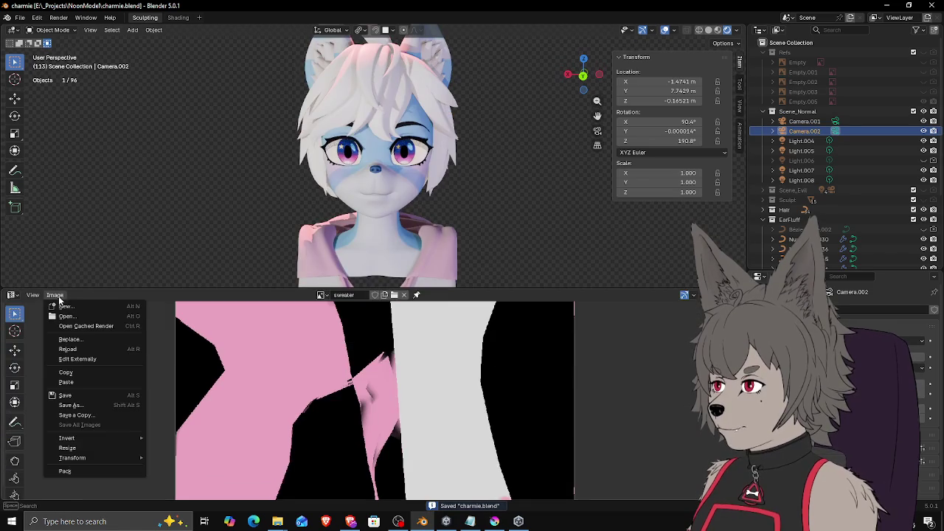
left_click(78, 394)
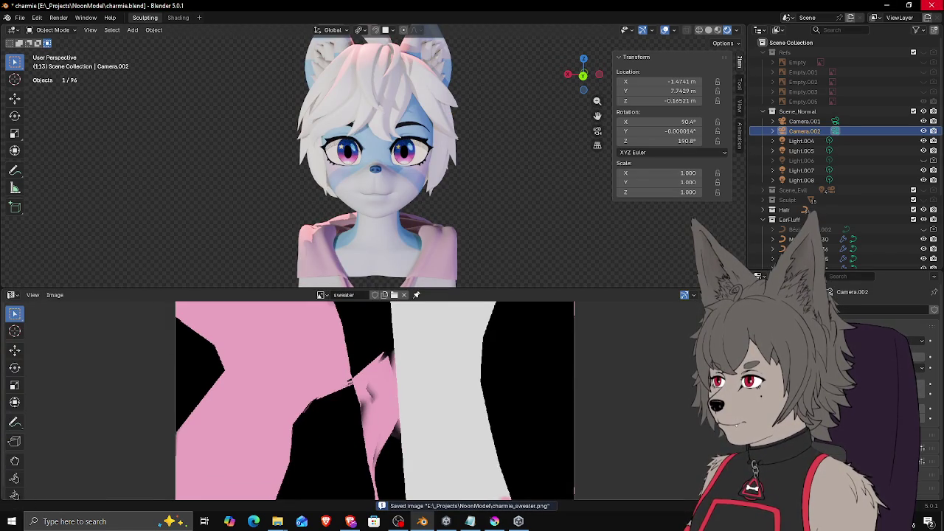
mouse_move(738, 9)
left_mouse_down()
mouse_move(762, 131)
mouse_move(736, 15)
left_mouse_up()
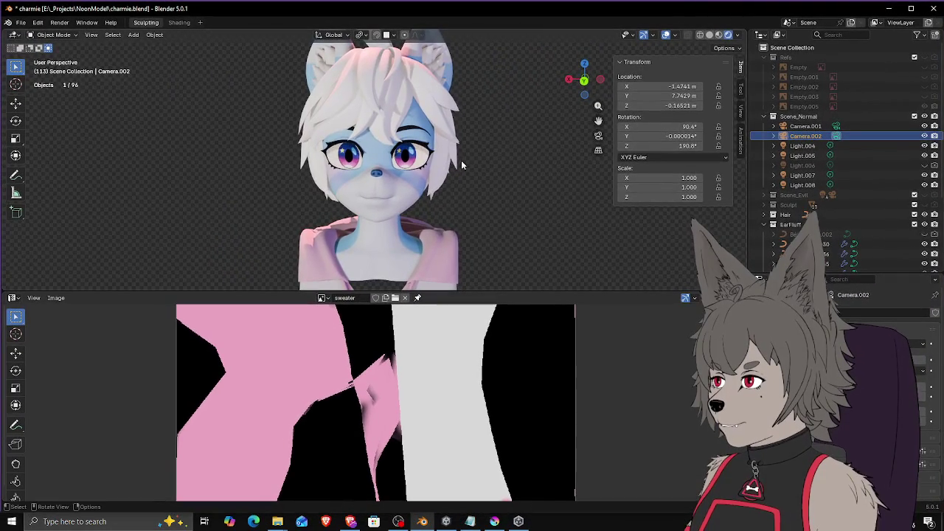
mouse_move(470, 521)
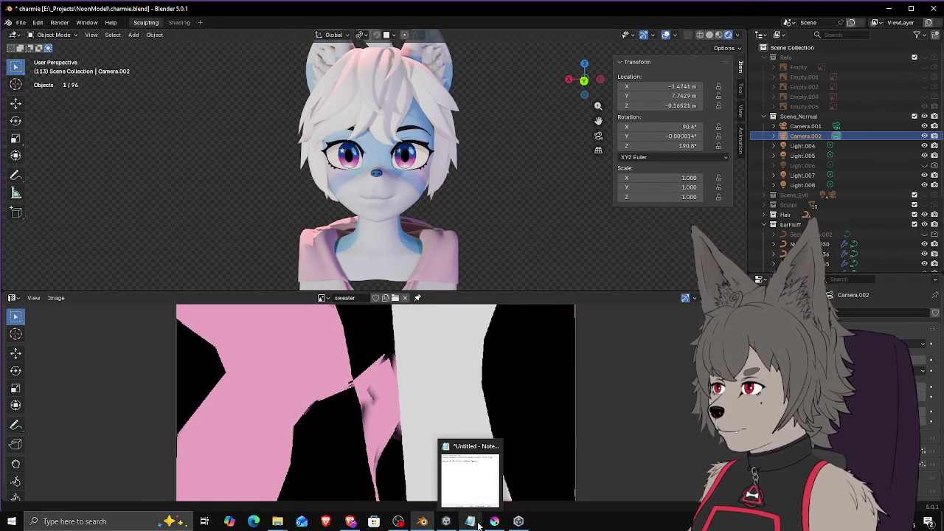
left_click(472, 521)
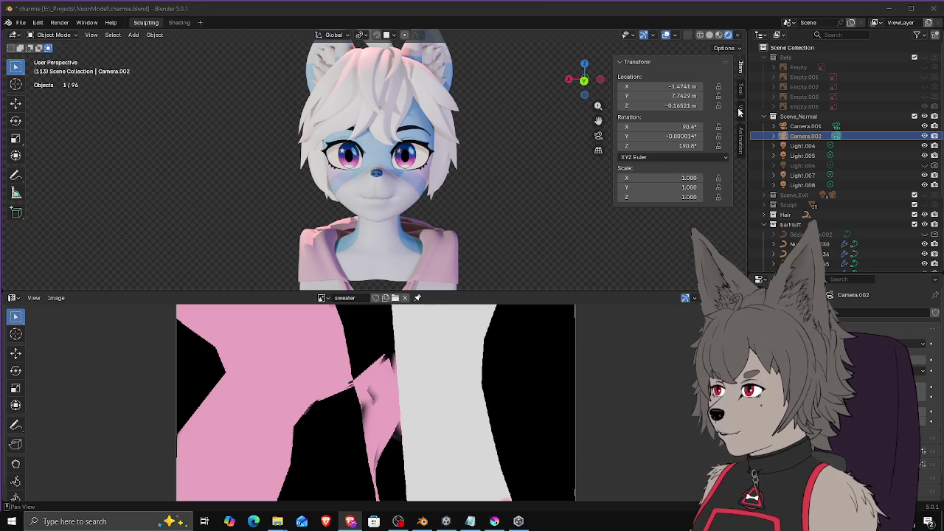
mouse_move(458, 136)
middle_mouse_down()
mouse_move(502, 127)
mouse_move(431, 150)
mouse_move(495, 140)
mouse_move(415, 141)
mouse_move(460, 146)
mouse_move(479, 171)
mouse_move(460, 149)
middle_mouse_up()
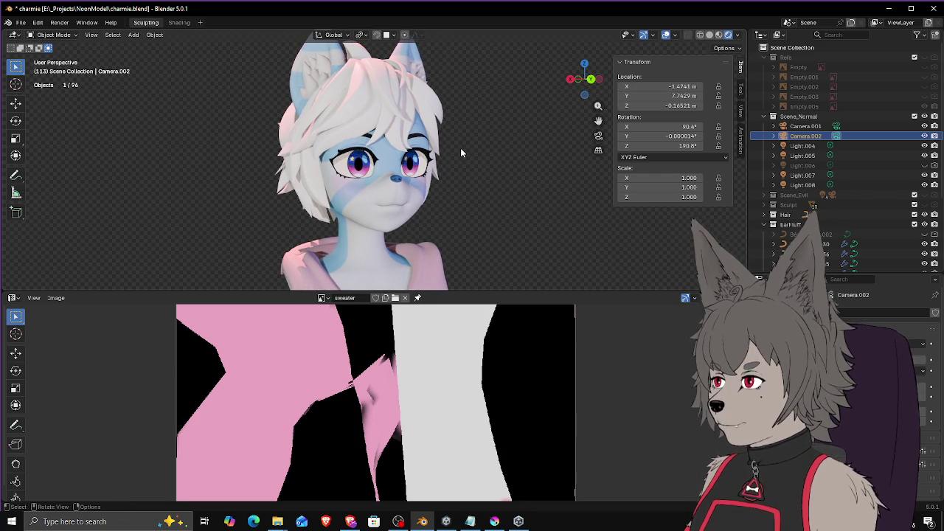
Step: Orbit around the bust from front and side profile to a close left three-quarter view
middle_click_drag(461, 147, 443, 148)
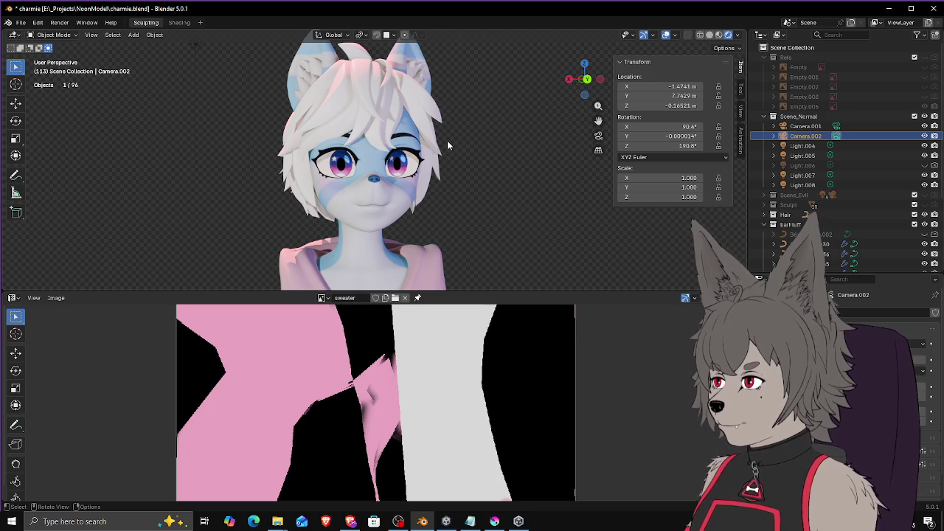
mouse_move(446, 140)
middle_mouse_down()
mouse_move(476, 174)
mouse_move(363, 179)
mouse_move(485, 171)
mouse_move(377, 153)
mouse_move(392, 129)
mouse_move(444, 155)
mouse_move(428, 168)
middle_mouse_up()
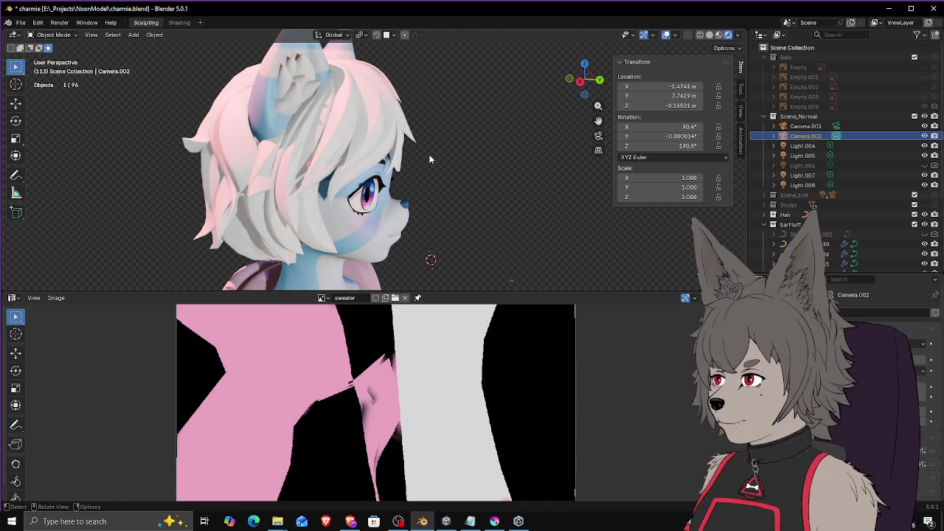
mouse_move(441, 147)
middle_mouse_down()
mouse_move(301, 142)
mouse_move(379, 146)
mouse_move(339, 148)
mouse_move(376, 155)
middle_mouse_up()
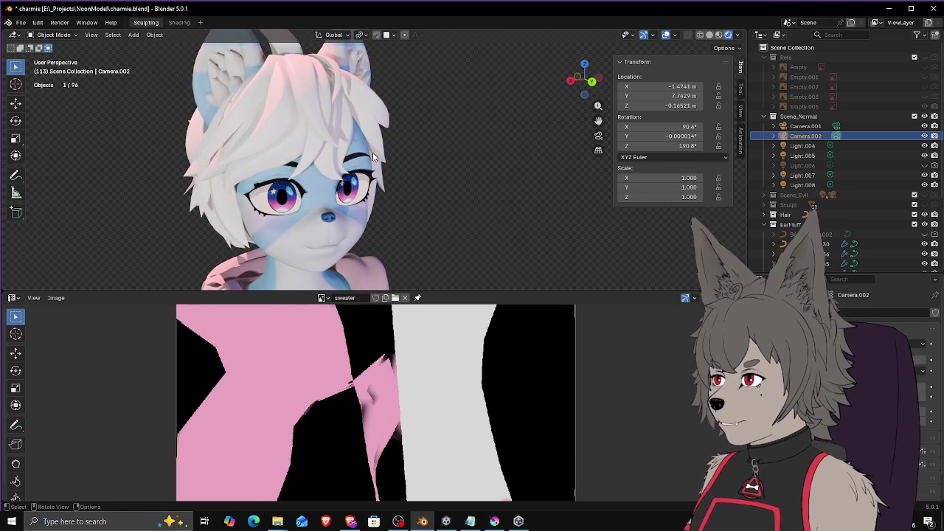